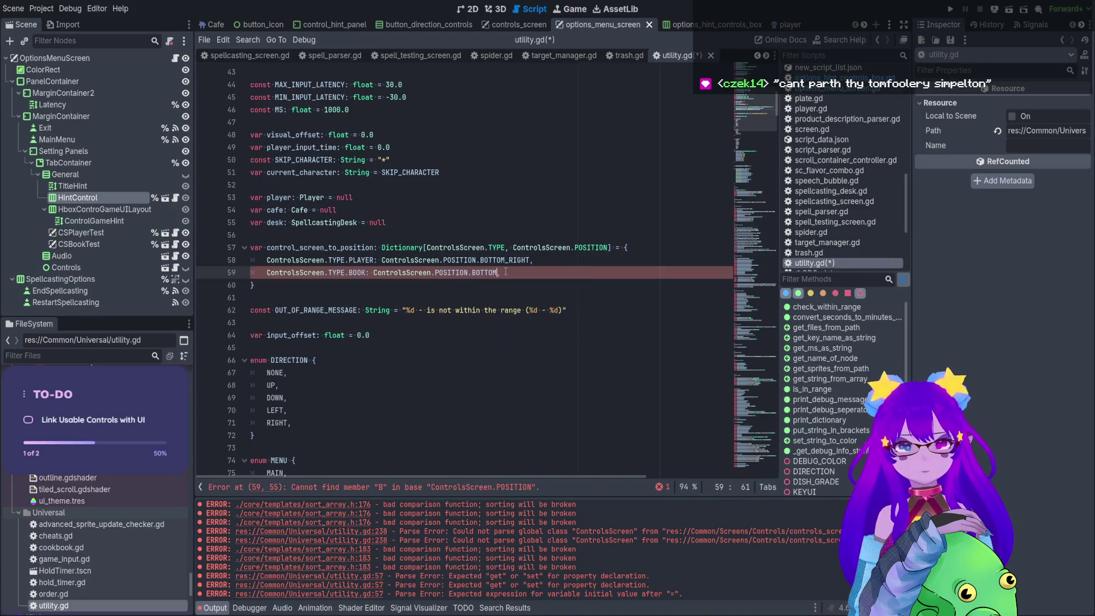
Complete the BOOK entry as ControlsScreen.POSITION.BOTTOM on line 59 of utility.gd and save.
key("ctrl+s")
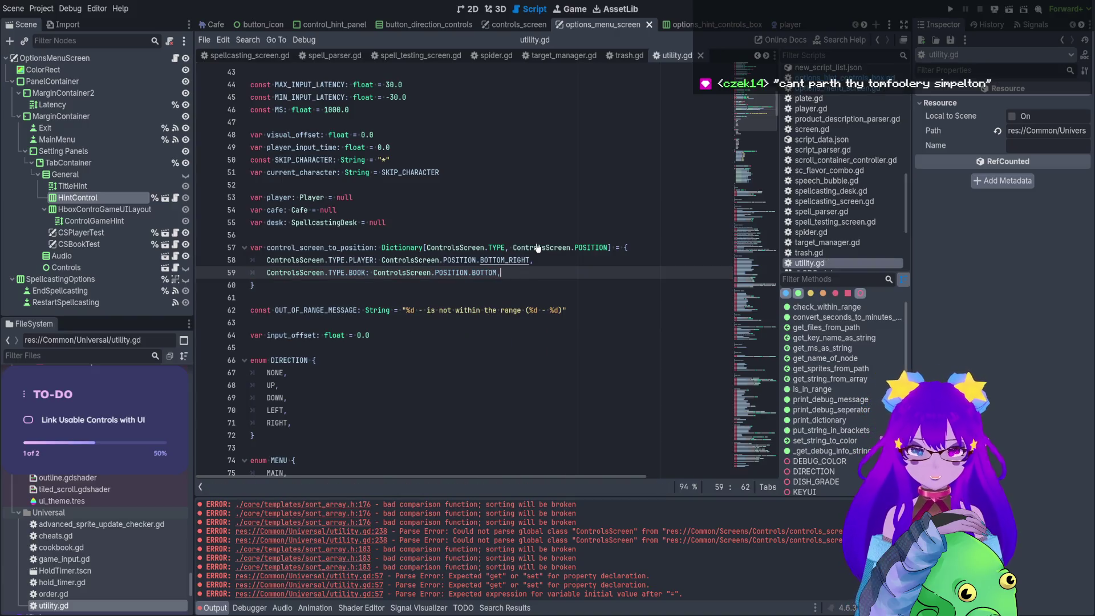
double_click(368, 248)
key("ctrl+s")
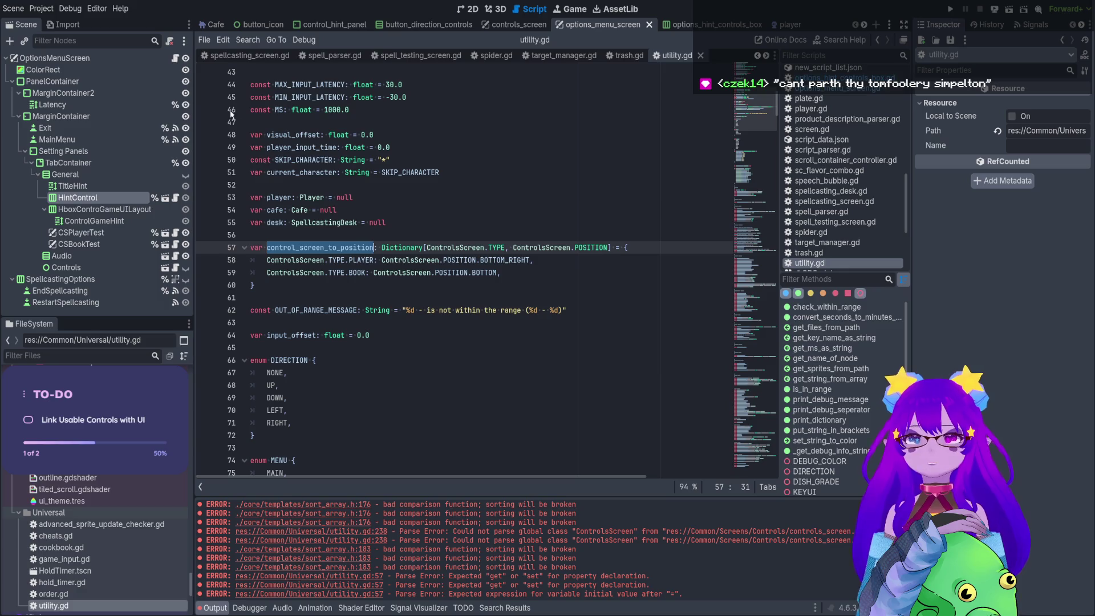
In the HintControl script, insert an empty indented line above Utility.c in set_up and save.
left_click(175, 199)
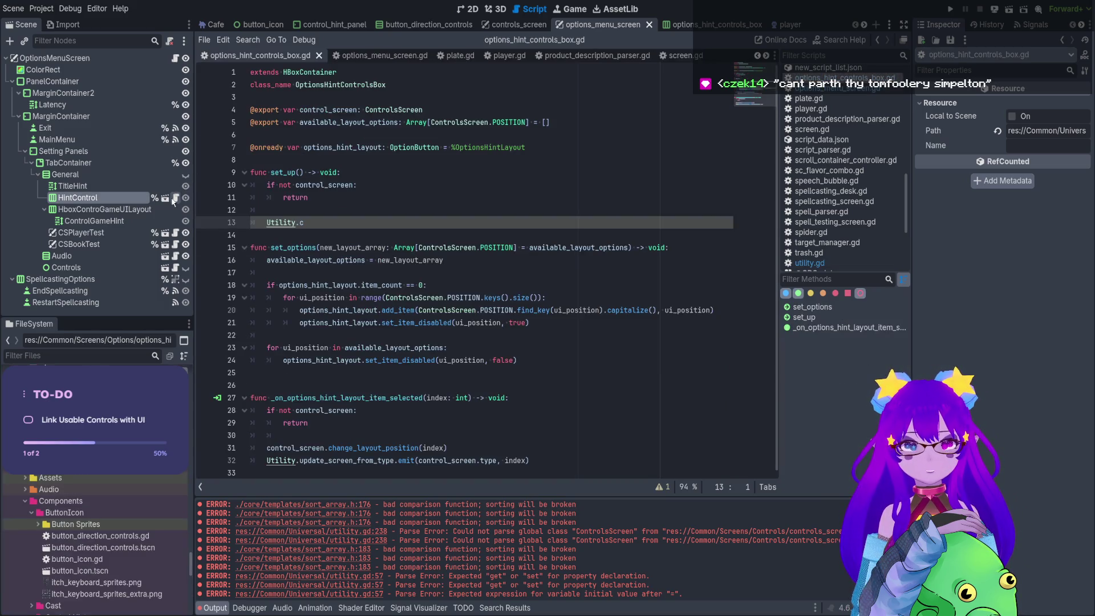
left_click(310, 222)
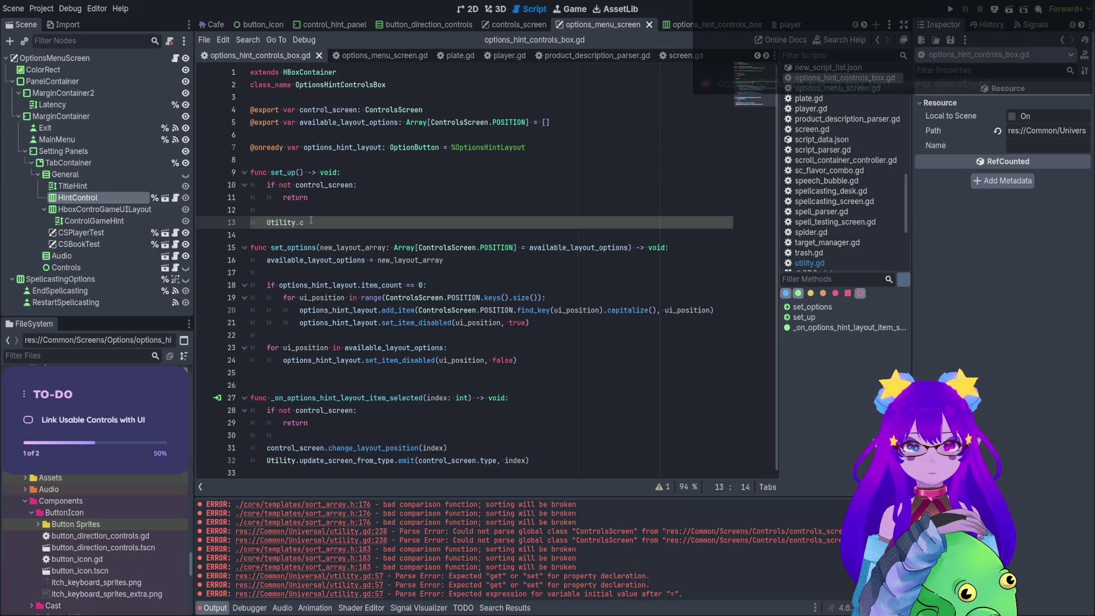
left_click(277, 209)
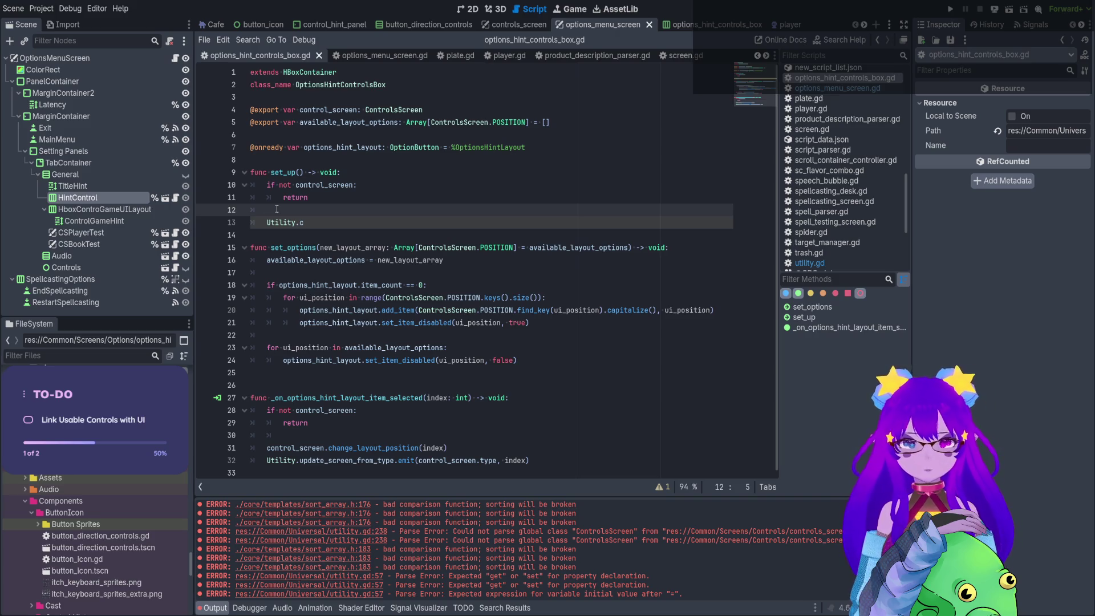
key("Return")
key("ctrl+s")
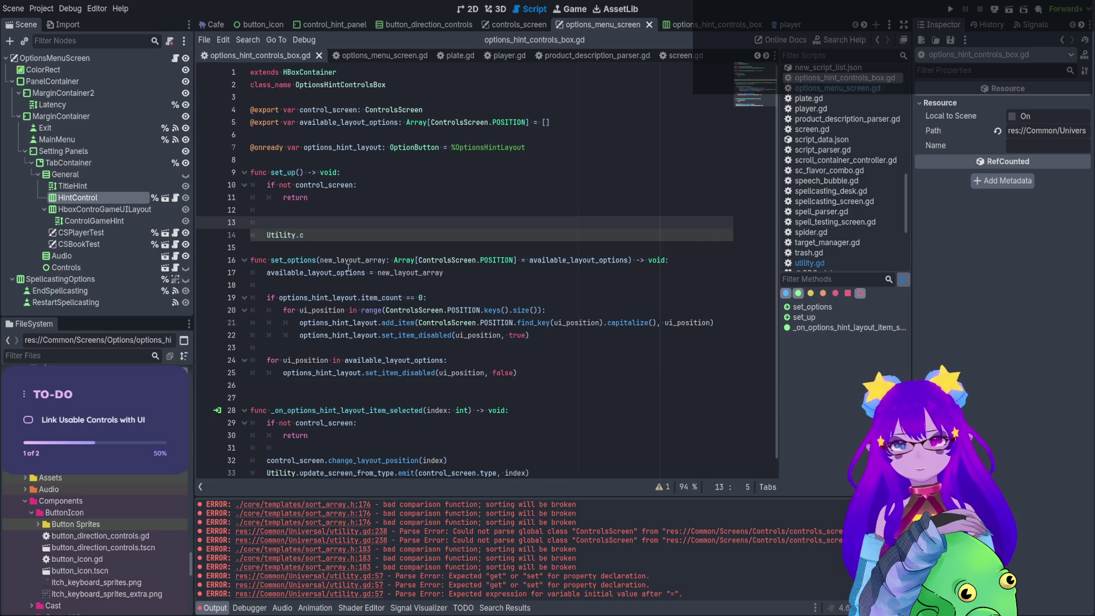
Review the set_options function, then bring up the OptionsMenuScreen script.
scroll(469, 232, "down", 1)
mouse_move(394, 247)
left_mouse_down()
mouse_move(448, 260)
mouse_move(432, 358)
left_mouse_up()
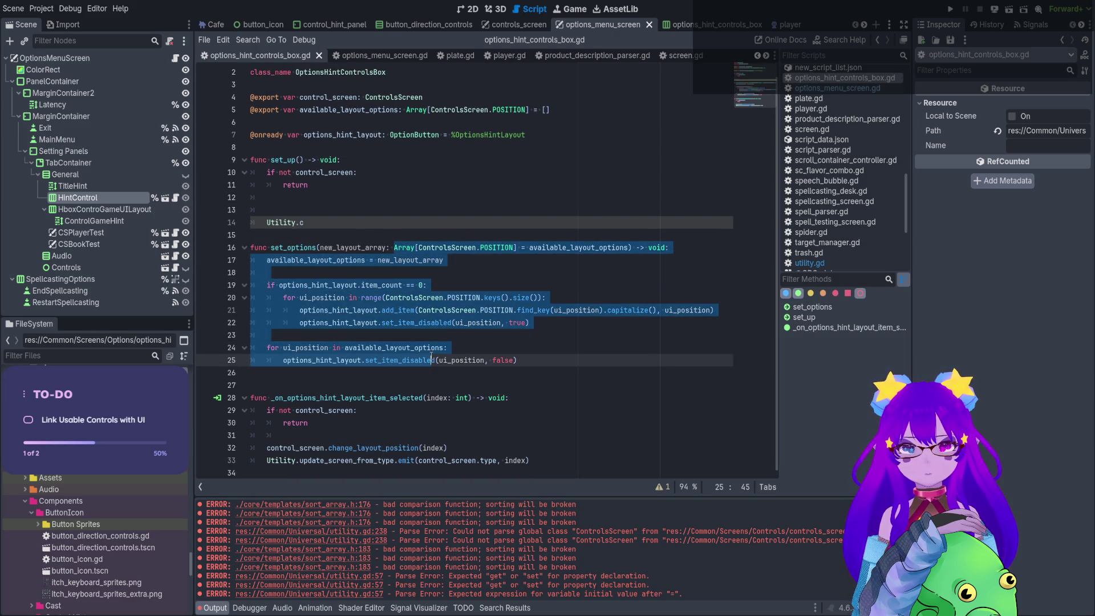
double_click(300, 247)
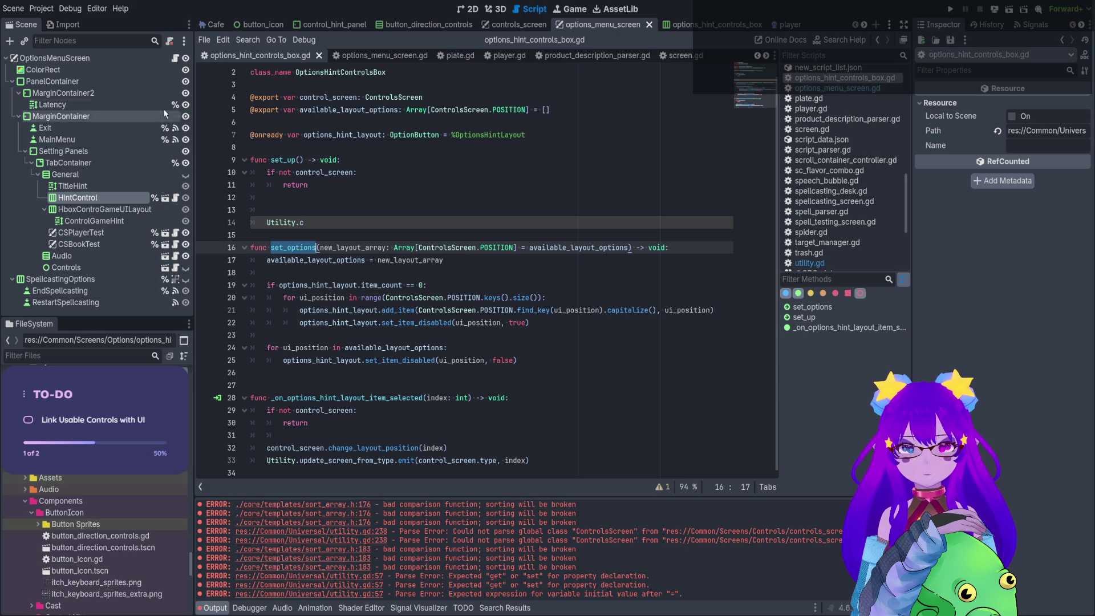
left_click(175, 58)
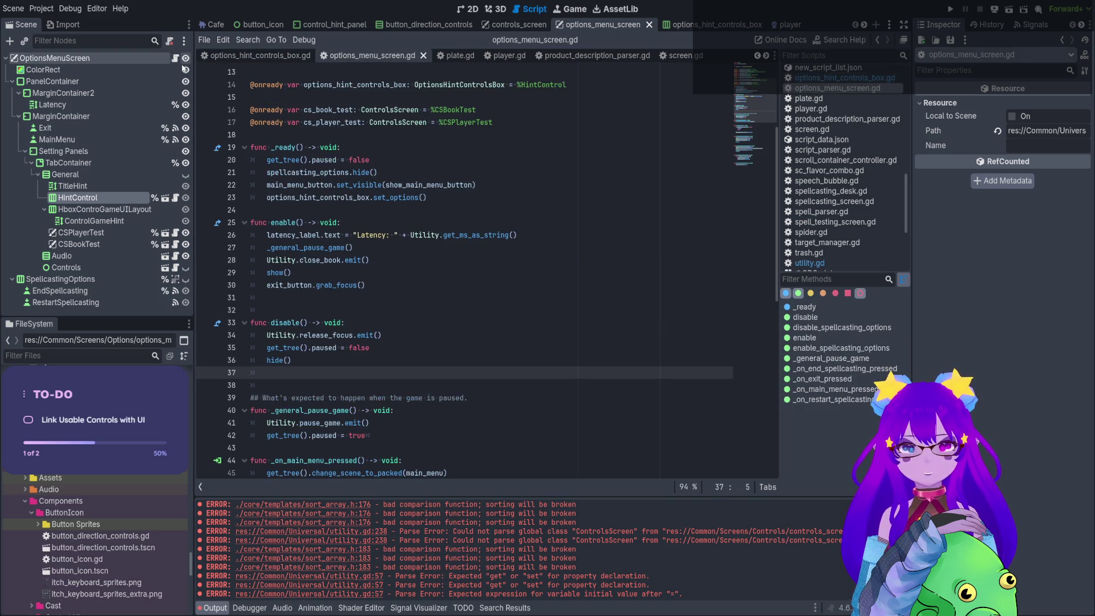
Inspect the set_options call on line 23 of options_menu_screen.gd.
left_click(394, 197)
left_click_drag(428, 198, 404, 198)
left_click(394, 200)
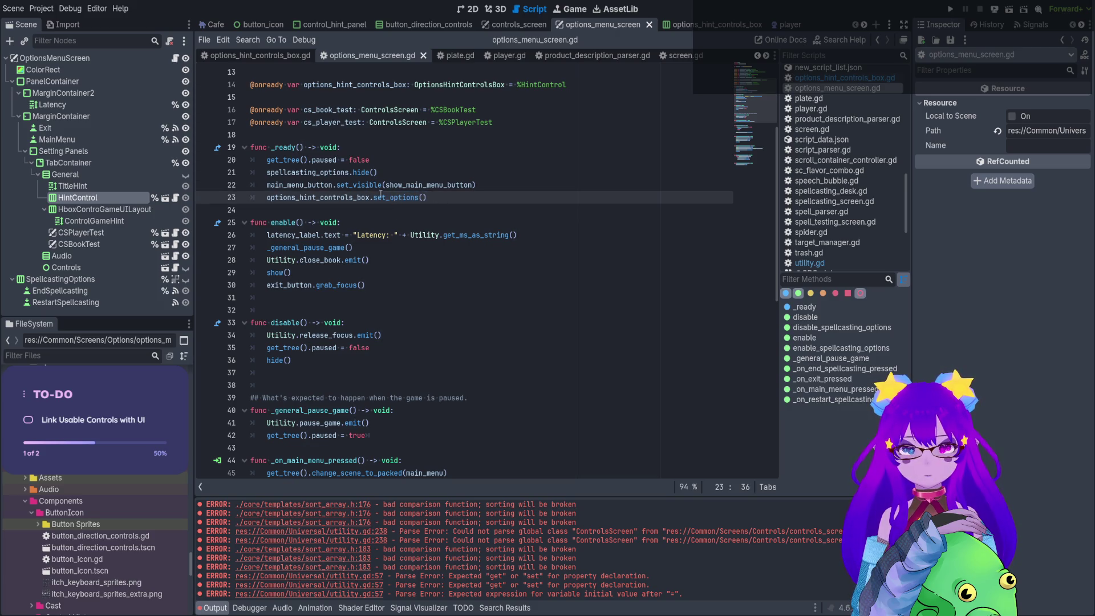
scroll(442, 158, "up", 2)
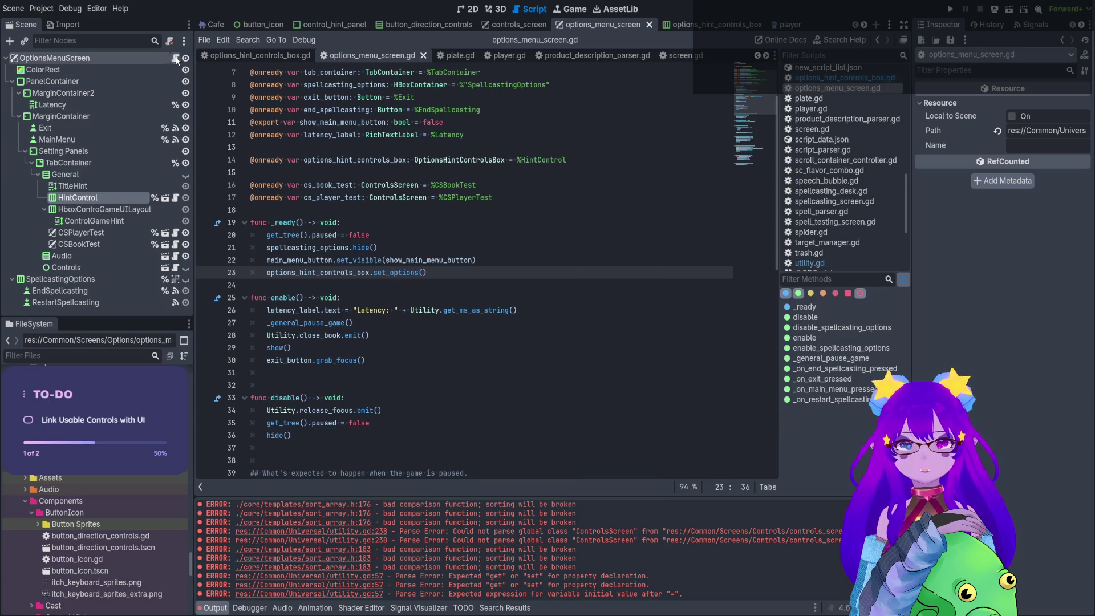
Back in options_hint_controls_box.gd, review the set_options parameters and the set_up signature.
left_click(175, 199)
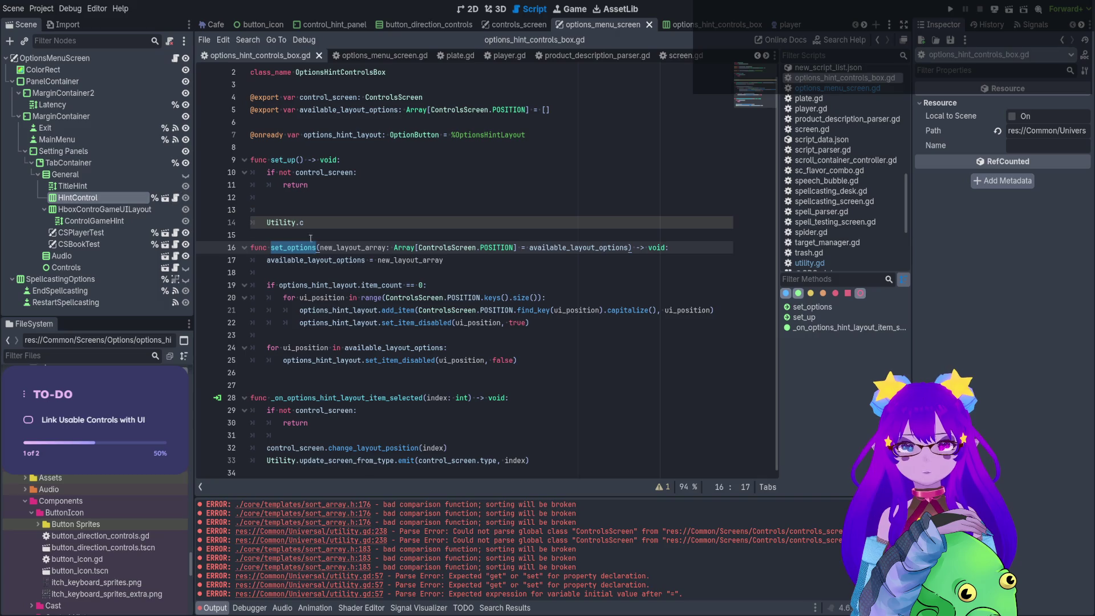
left_click_drag(345, 247, 619, 239)
left_click(359, 196)
left_click(324, 223)
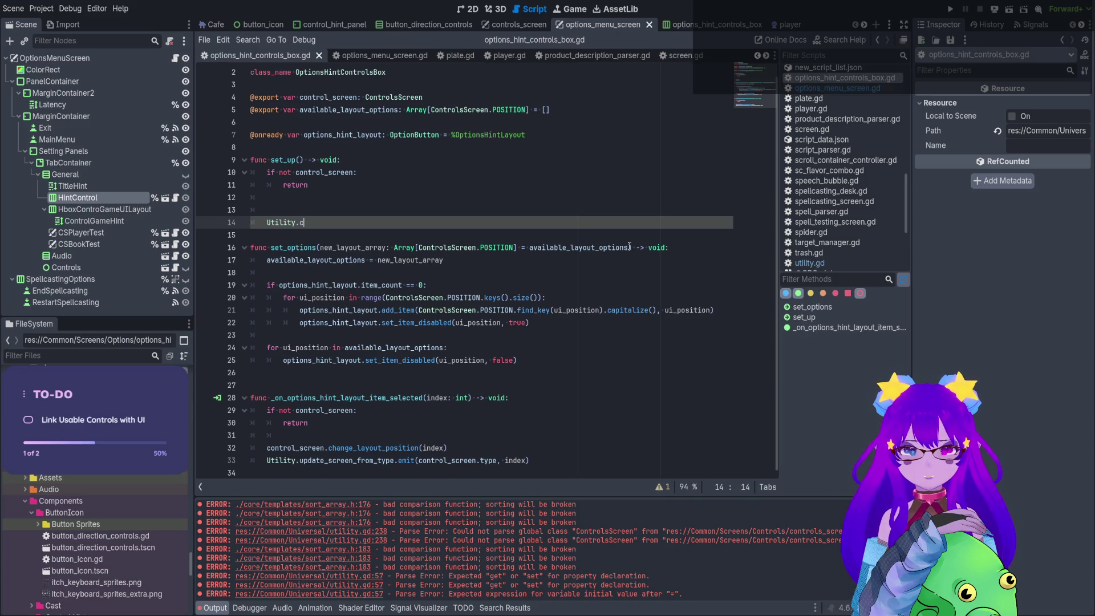
double_click(315, 172)
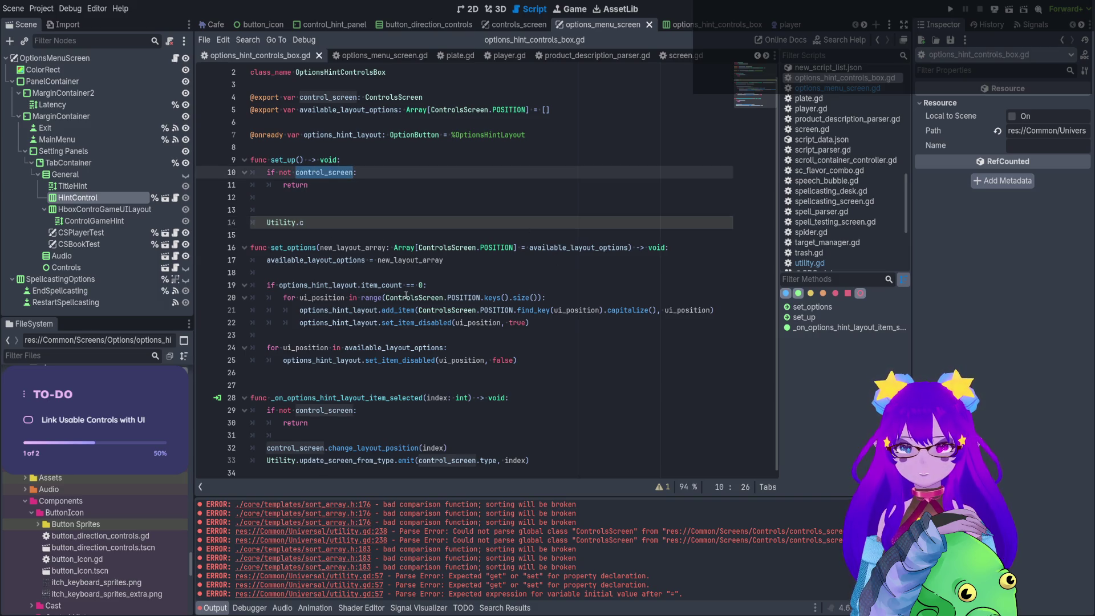
left_click_drag(287, 160, 356, 162)
left_click(314, 210)
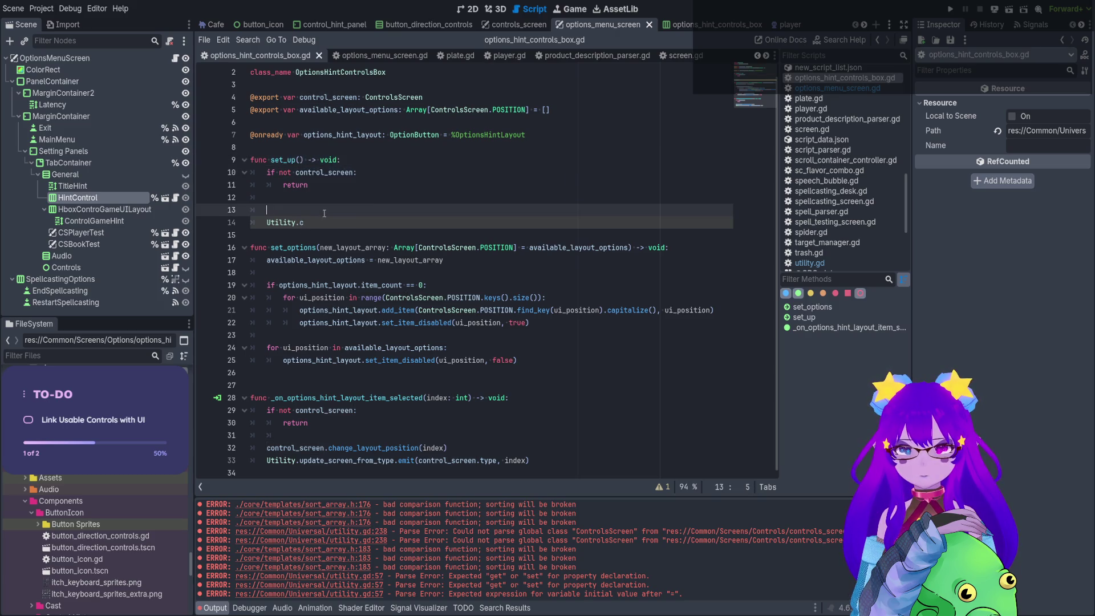
left_click(621, 361)
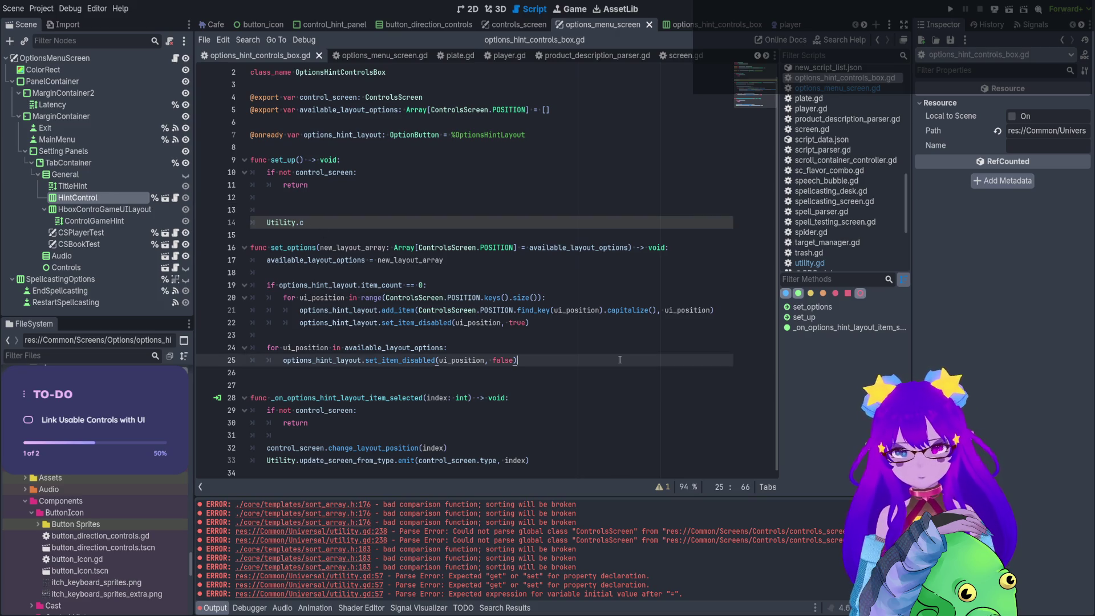
Add 'if not control_screen: return' at the end of set_options and save.
key("Return")
key("Return")
type("if not co")
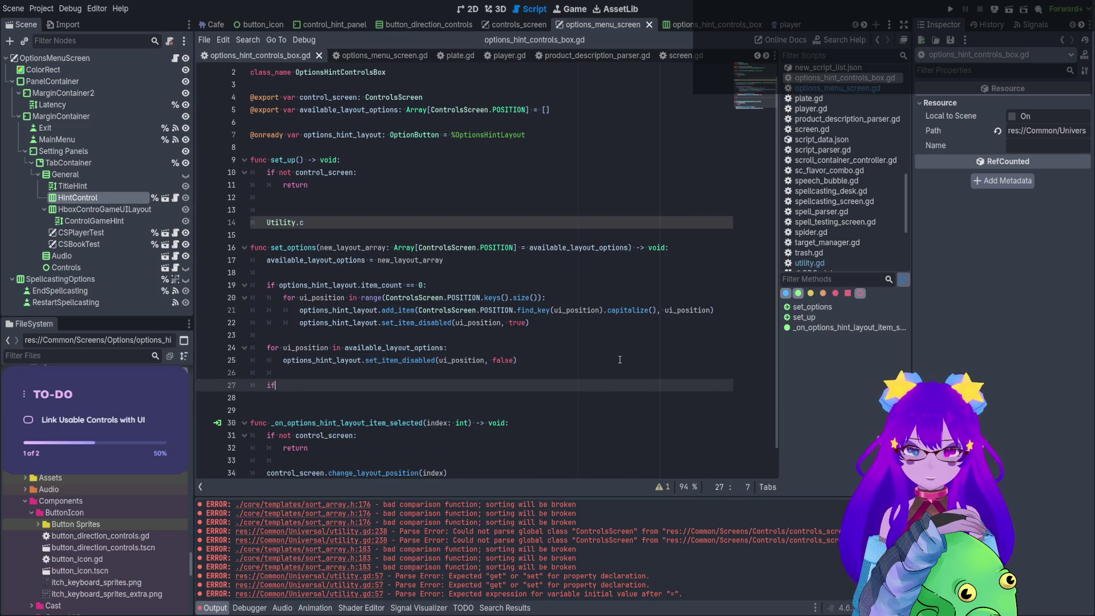
key("Return")
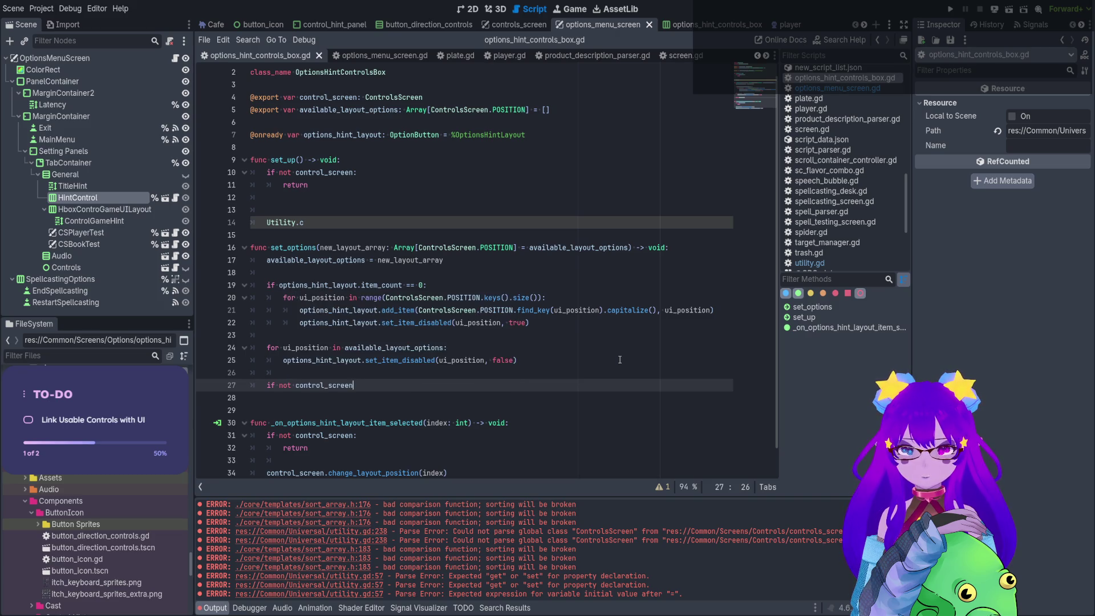
type(":")
key("Return")
type("return")
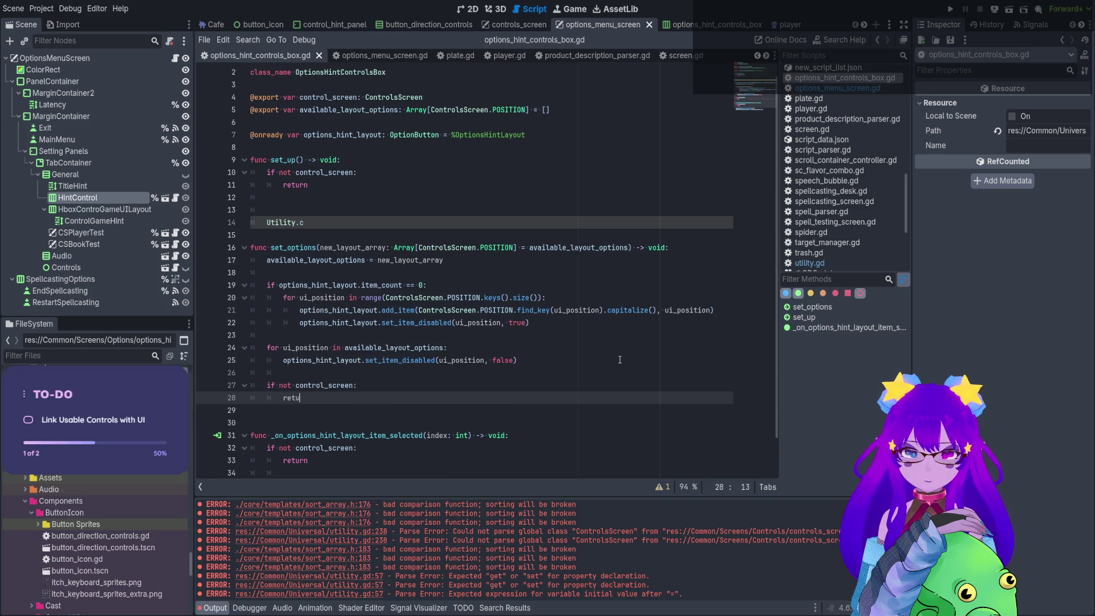
key("Return")
key("Return")
key("ctrl+s")
Add the line Utility.control_screen_to_position[control_screen.TYPE] below the early return.
type("control_screen_to_position")
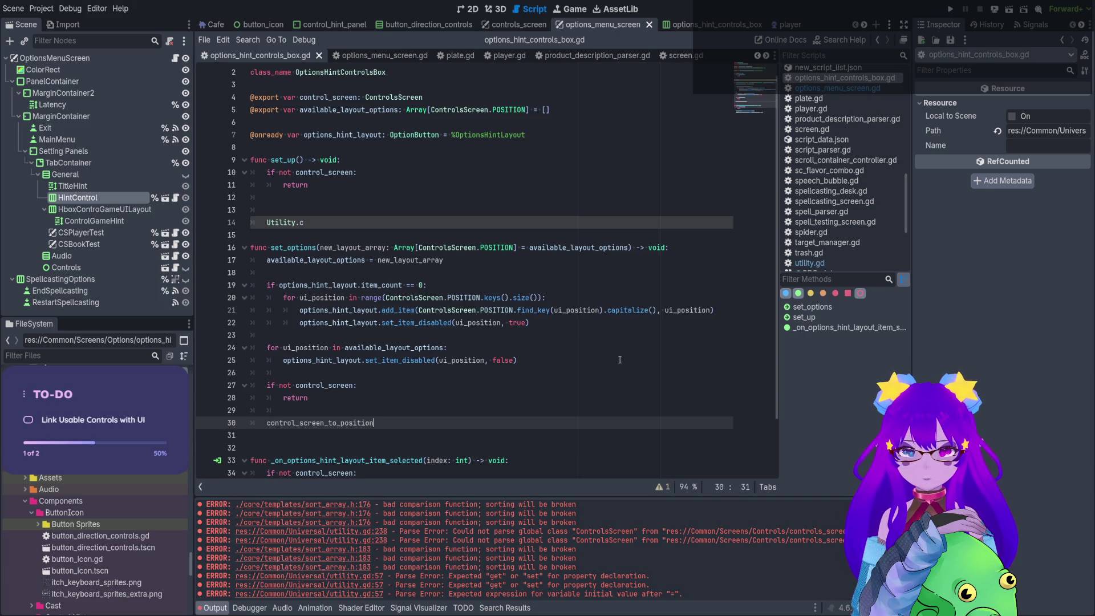
key("ctrl+BackSpace")
type("Utility.control_screen_to_position")
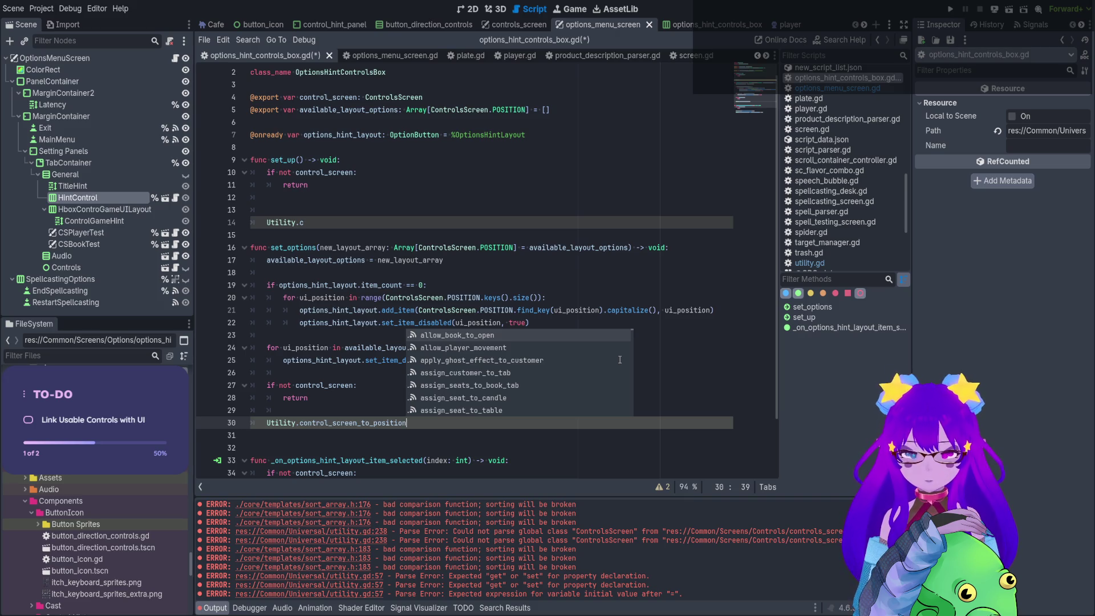
type("(")
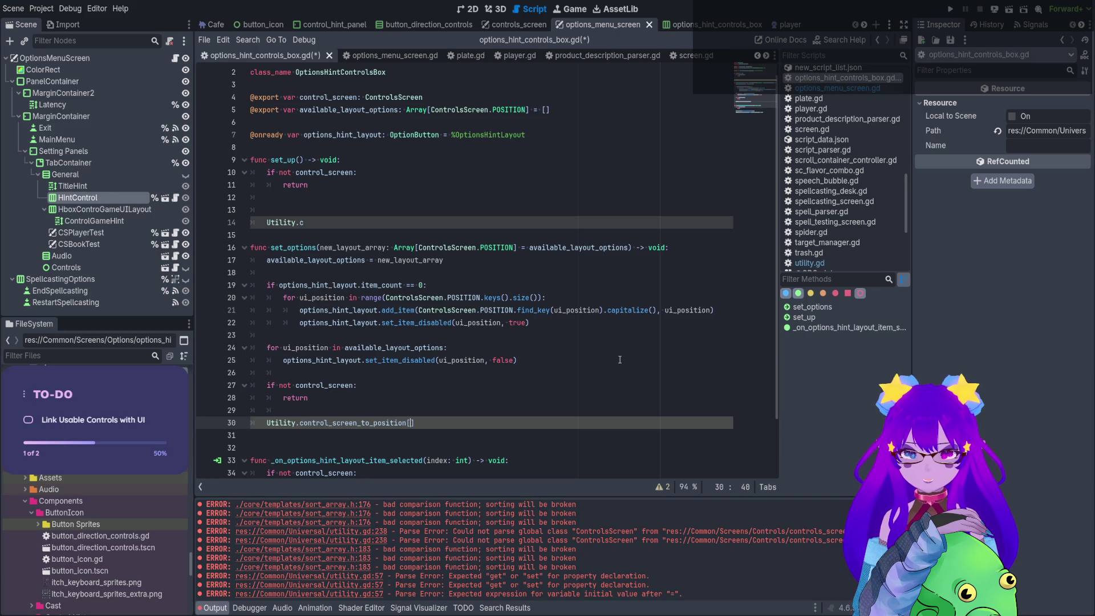
type("cont")
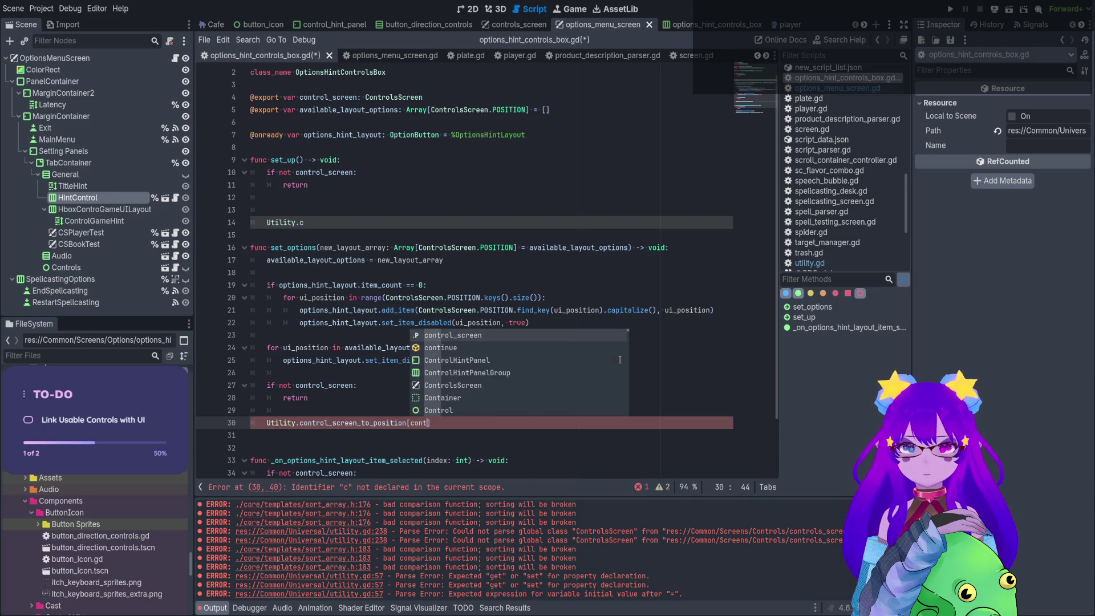
key("Return")
type(".")
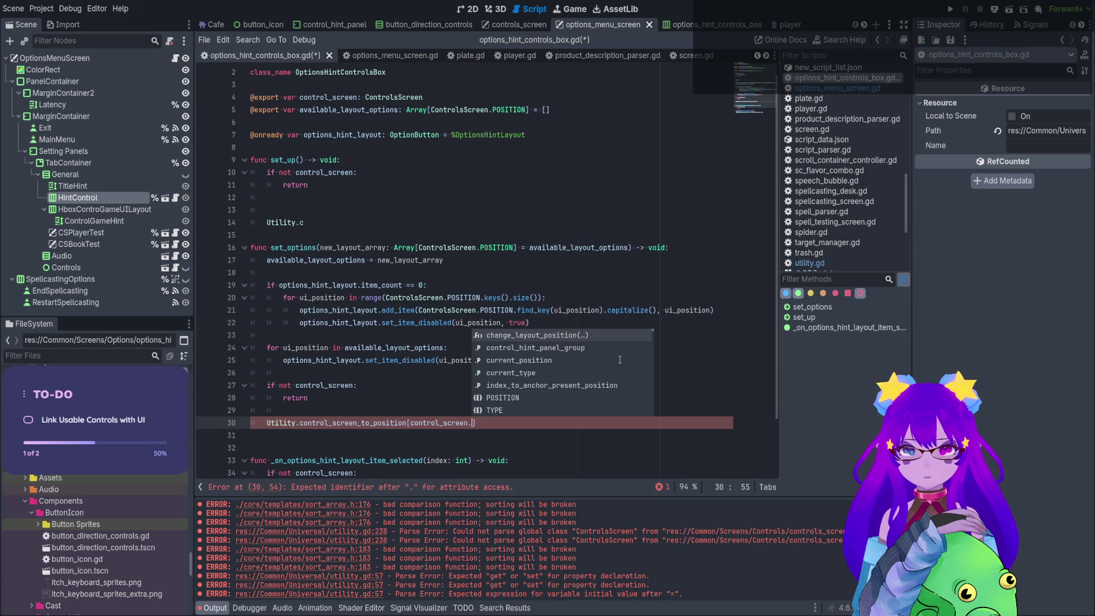
key("Down")
key("Down")
key("Down")
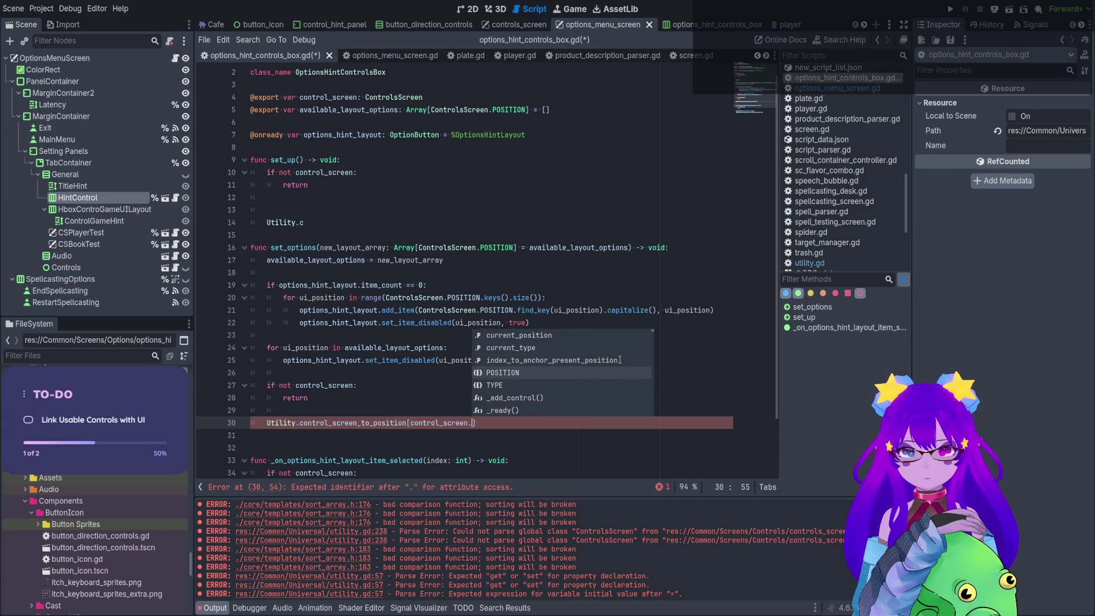
key("Return")
key("Right")
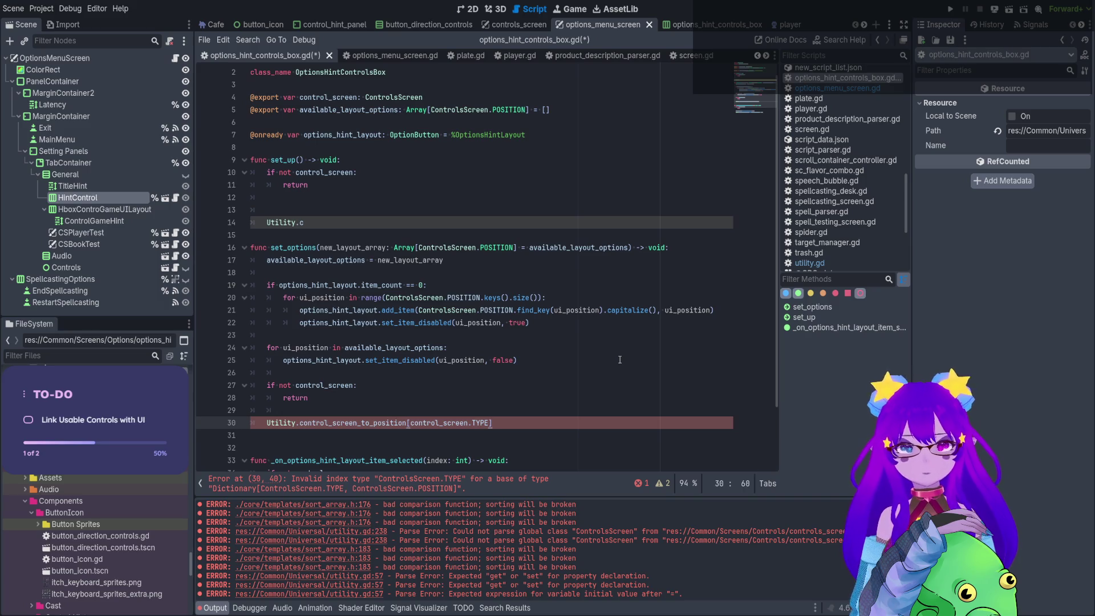
scroll(523, 380, "down", 1)
scroll(490, 371, "down", 1)
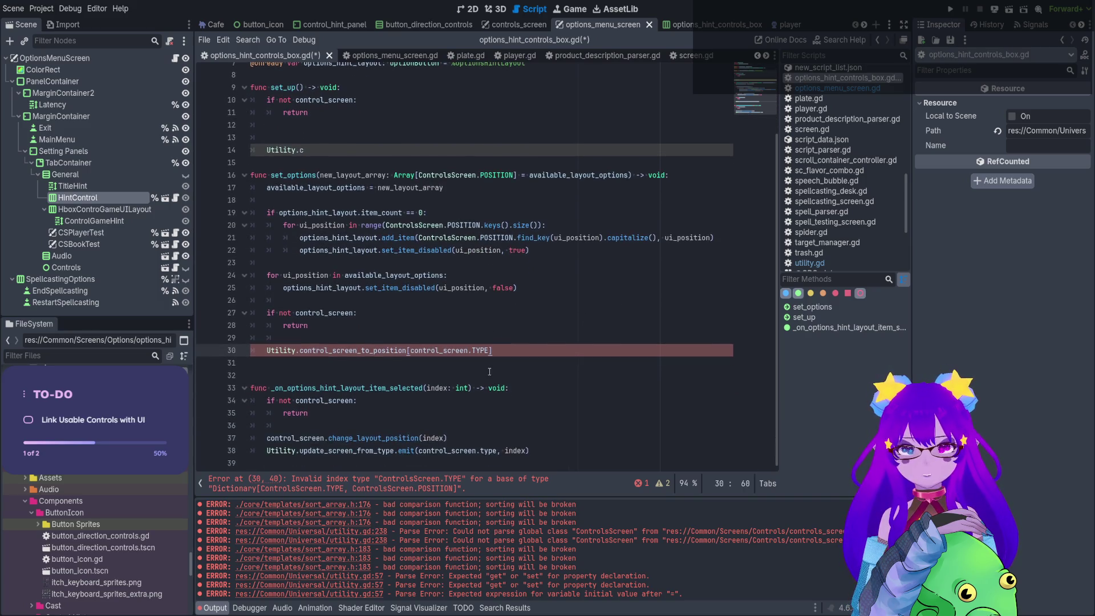
scroll(490, 372, "up", 2)
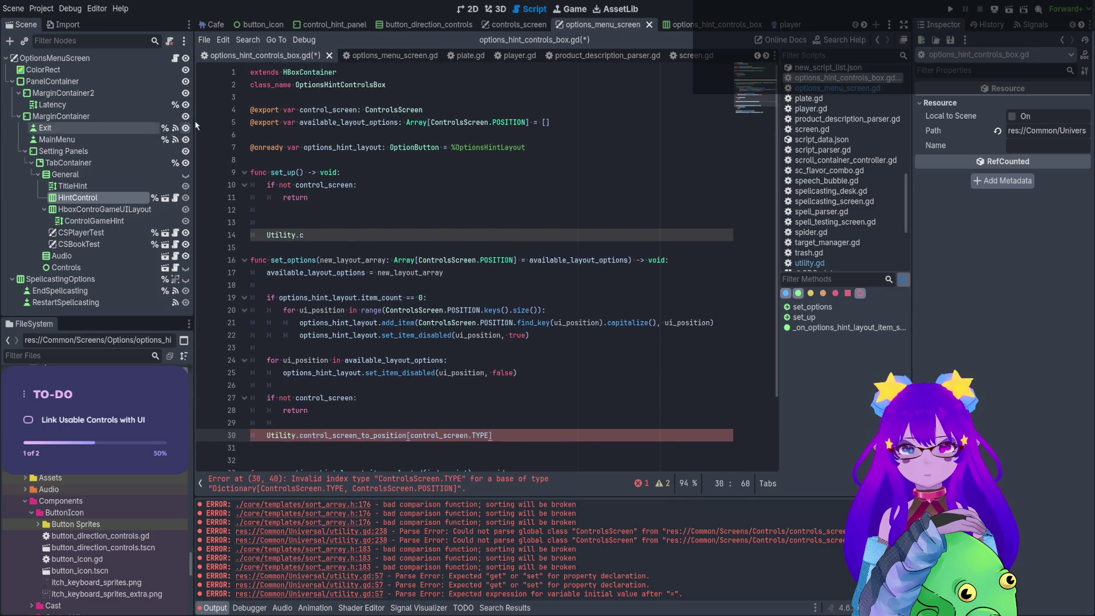
left_click(692, 29)
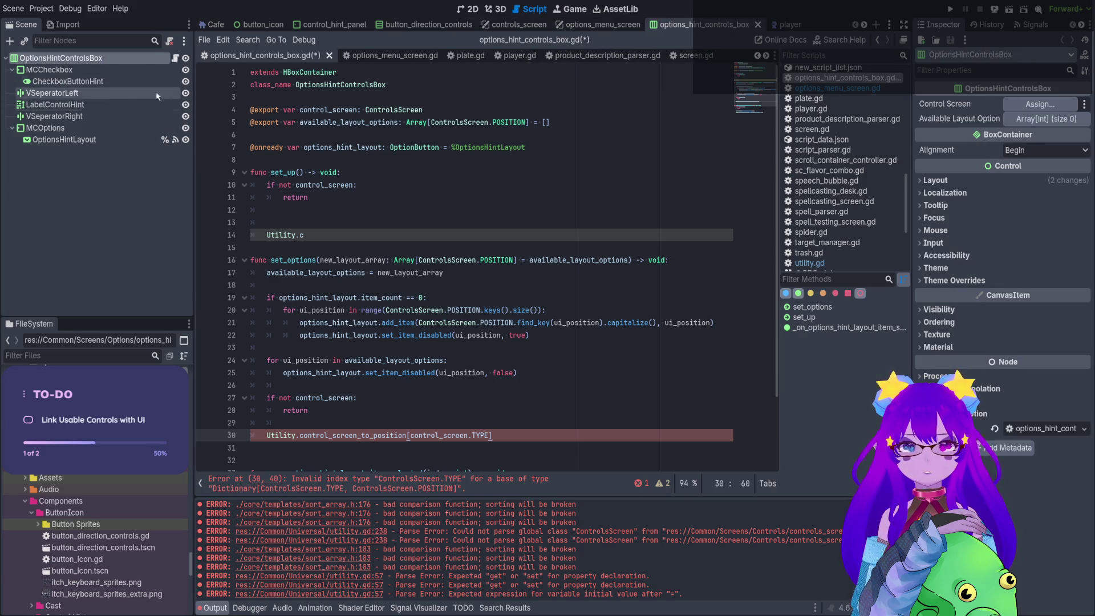
Select OptionsHintLayout in the 2D scene view, then go back to options_hint_controls_box.gd.
left_click(476, 9)
scroll(226, 128, "up", 2)
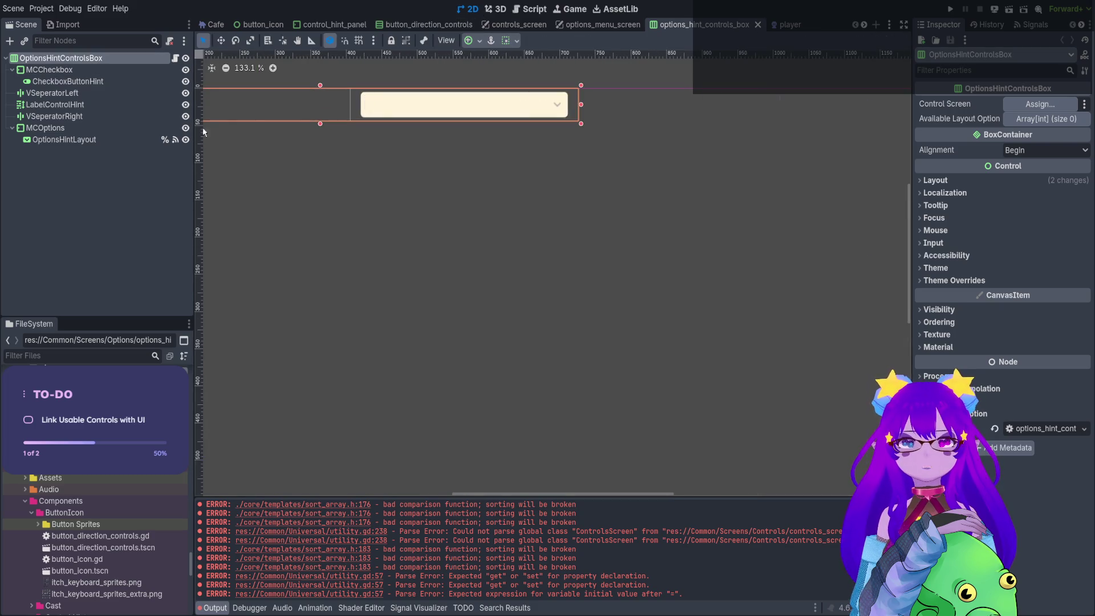
left_click(64, 139)
left_click_drag(446, 121, 507, 193)
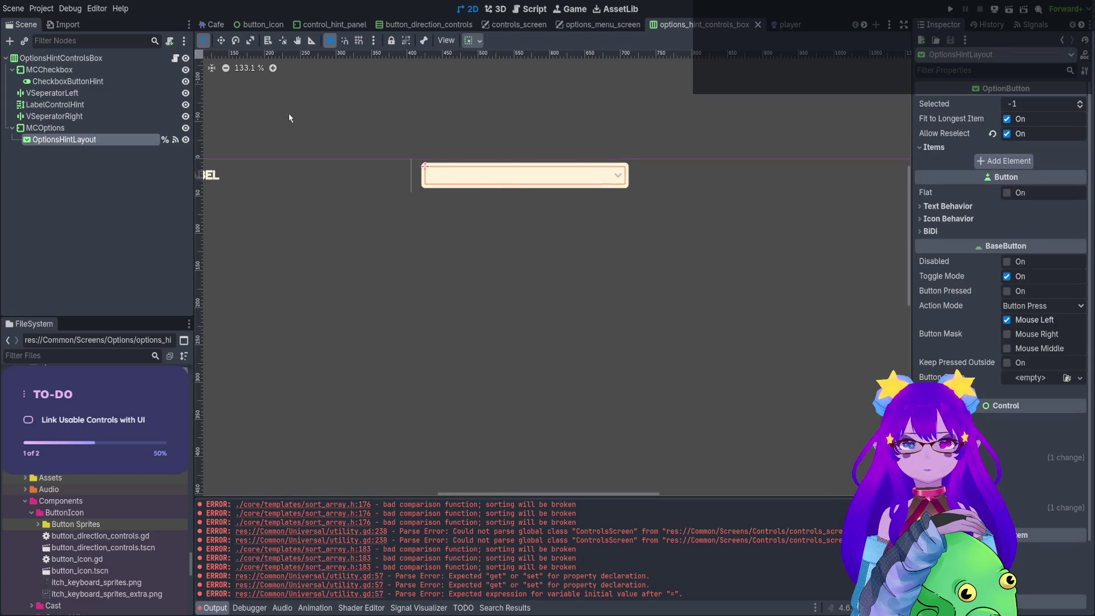
left_click(175, 58)
left_click(266, 435, "shift")
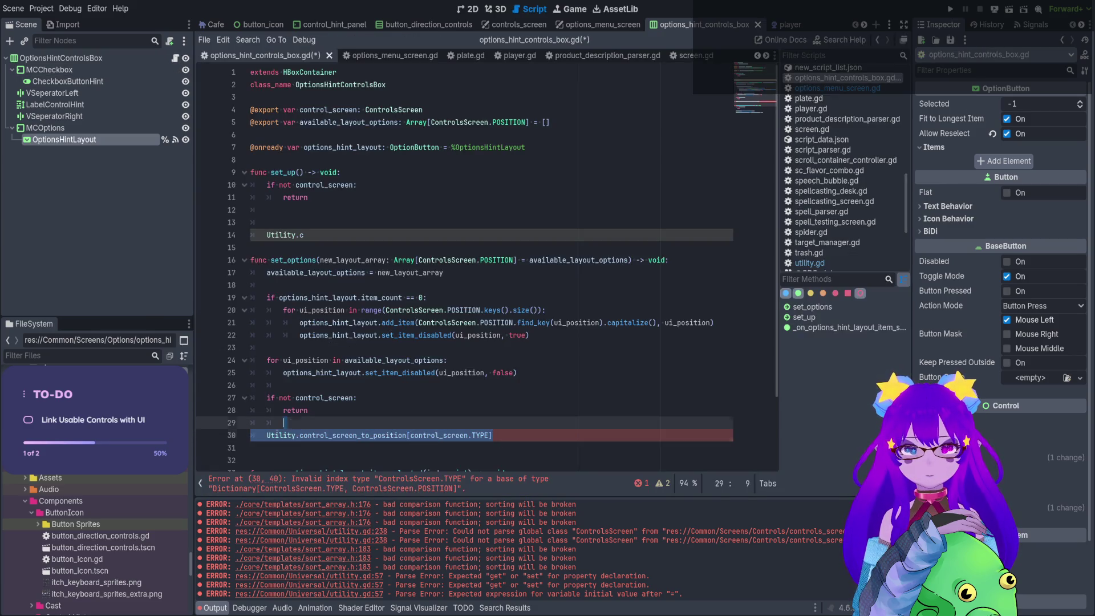
Replace the broken line with options_hint_layout.select(Utility.control_screen_to_position[control_screen.TYPE]) and save.
key("BackSpace")
key("ctrl+s")
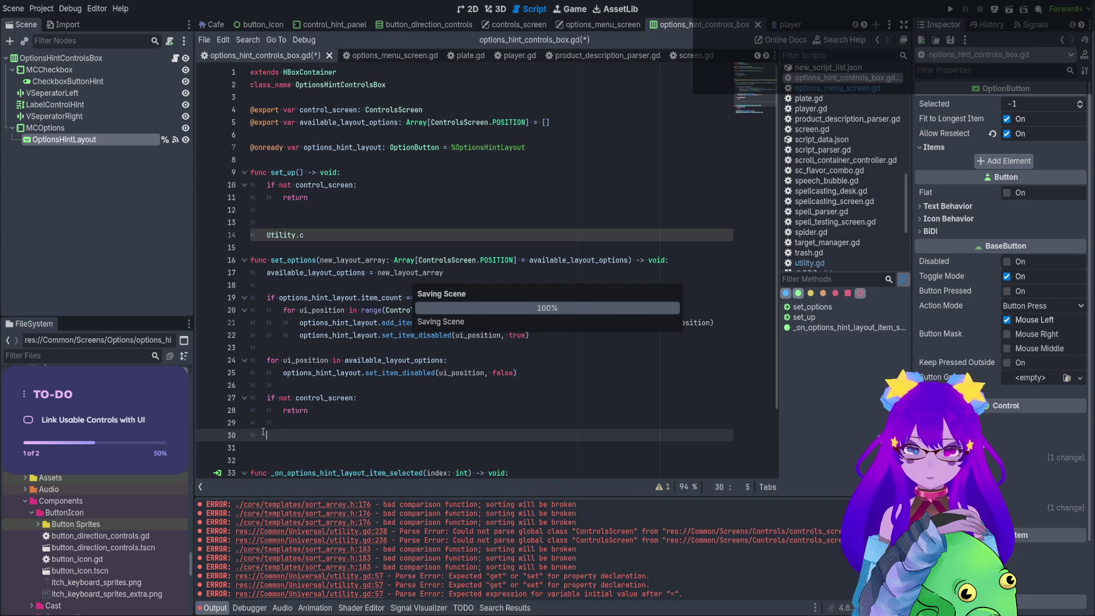
type("op")
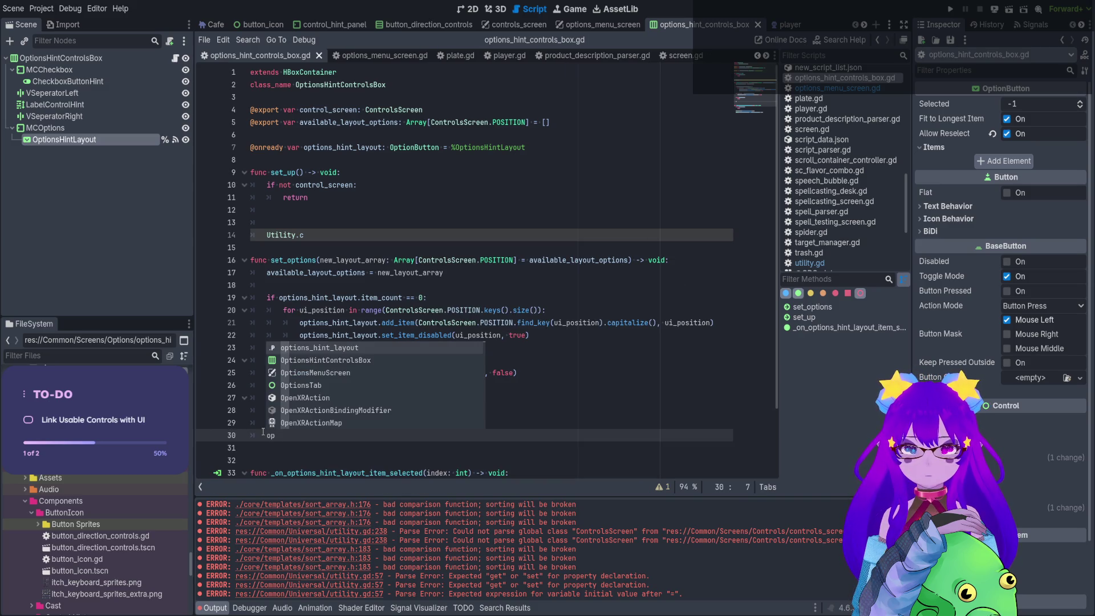
key("Return")
type(".")
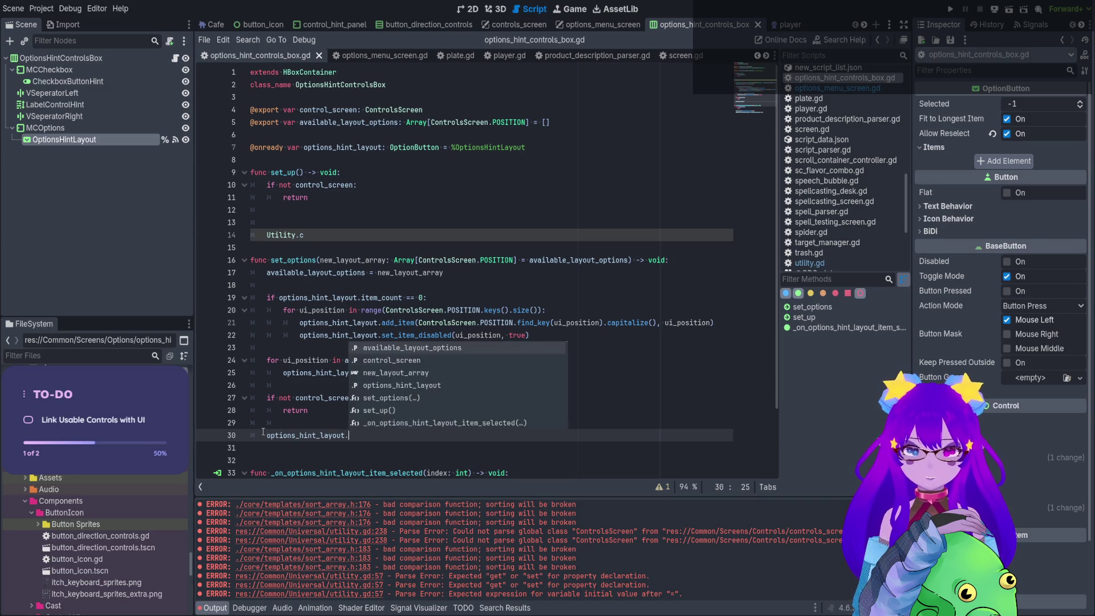
type("sel")
key("Return")
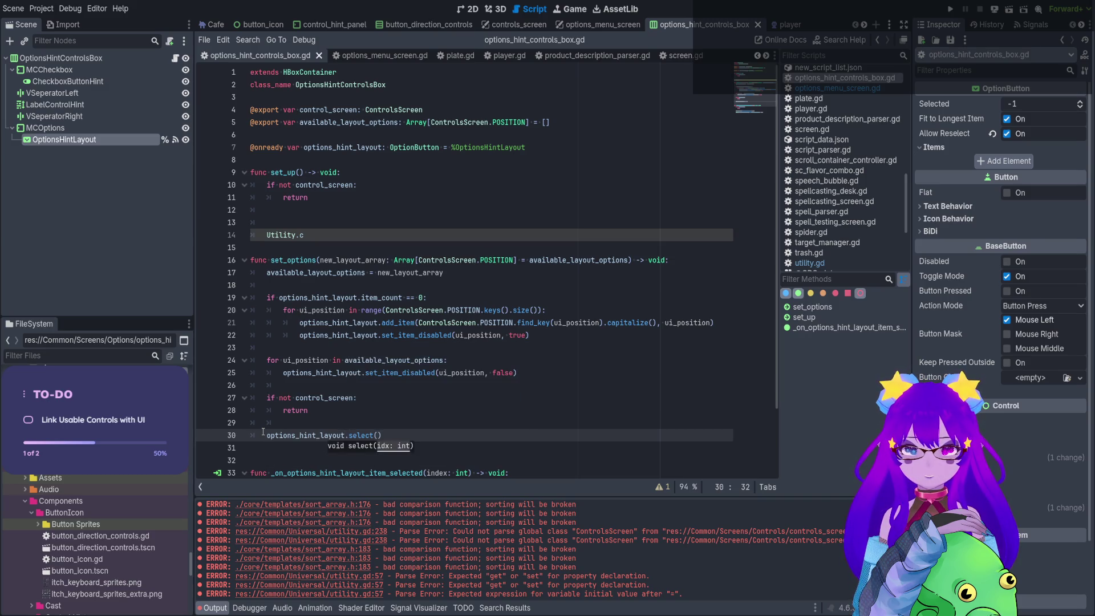
type("Utility.control_screen_to_position[control_screen.TYPE]")
key("ctrl+s")
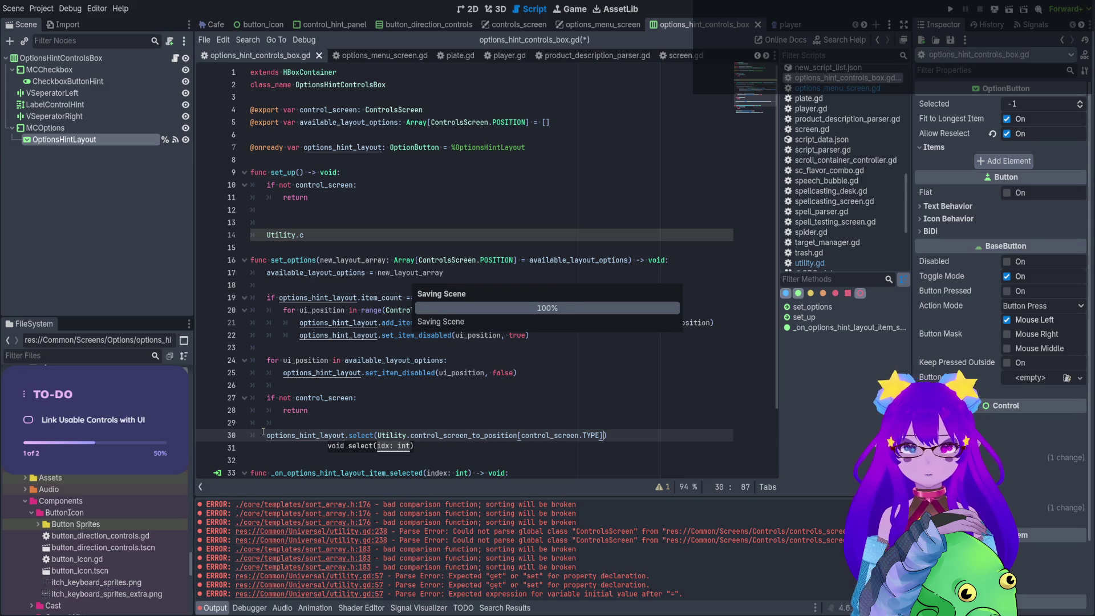
Wrap the position lookup in int() inside the select call.
left_click(624, 431)
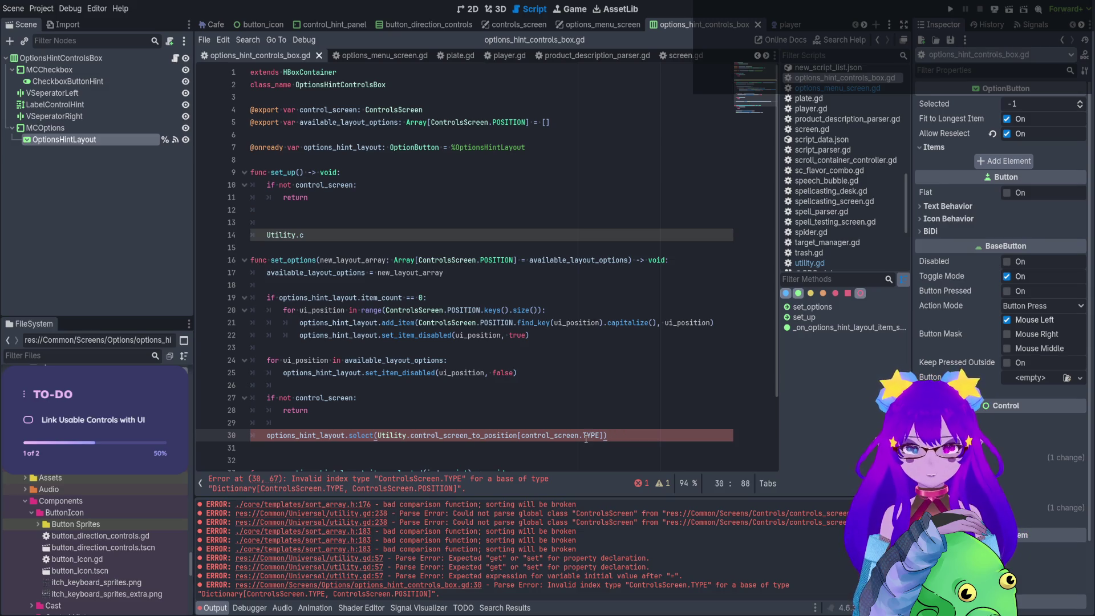
left_click_drag(598, 437, 547, 437)
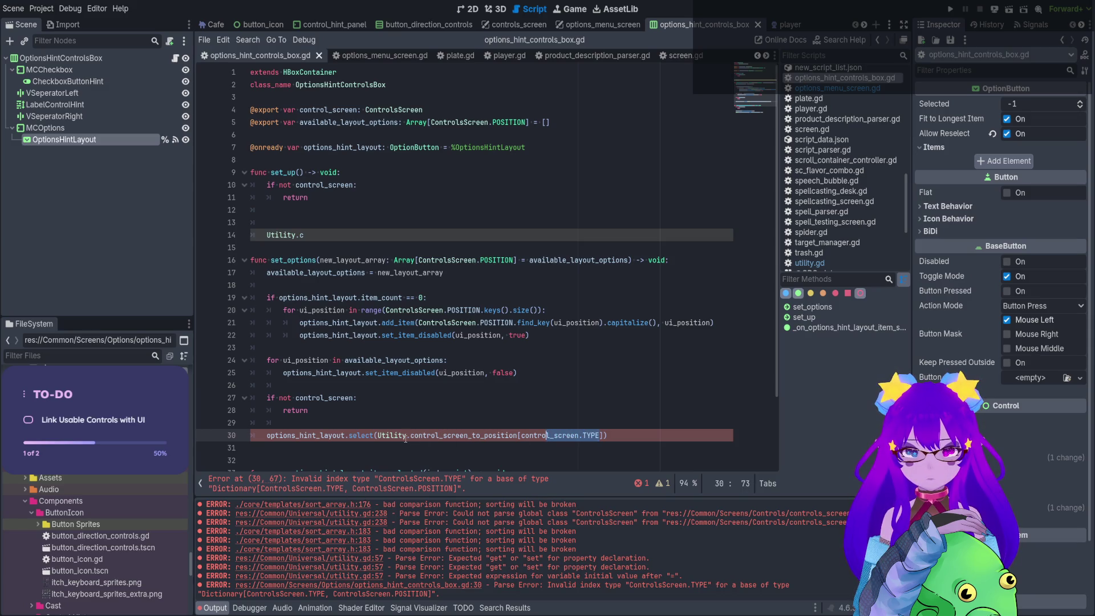
left_click(376, 435)
type("int(")
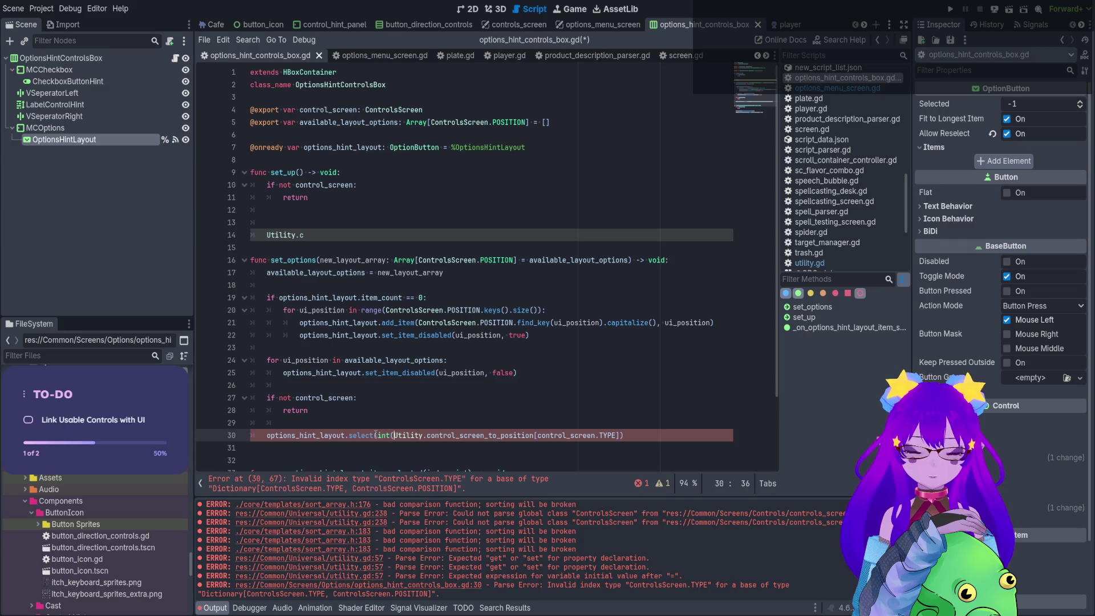
left_click(649, 437)
type(")")
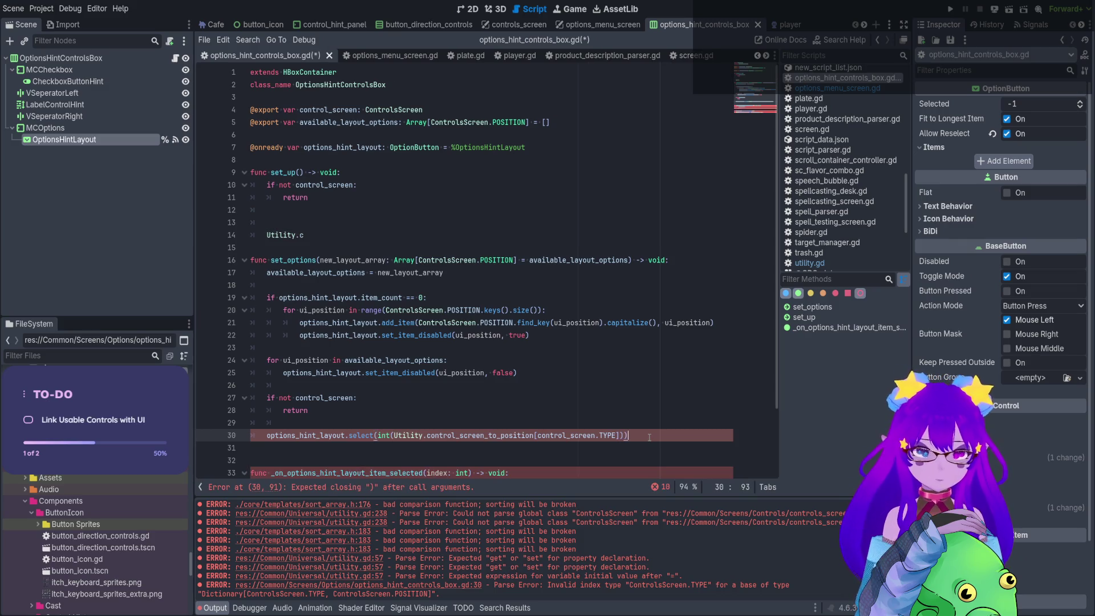
left_click(649, 414)
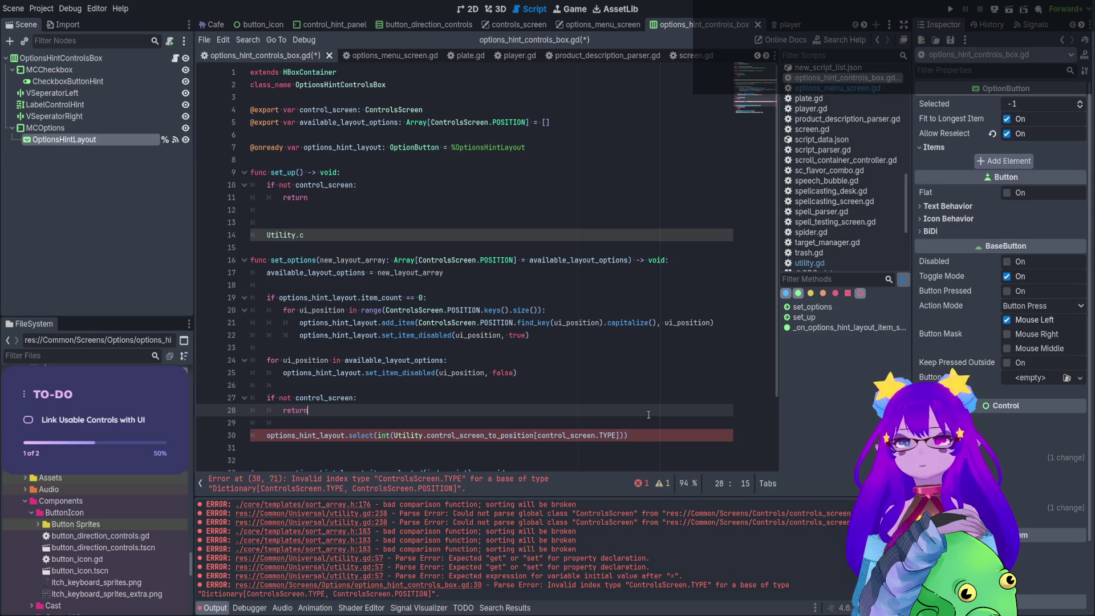
Delete the leftover Utility.c fragment and blank lines from set_up and save.
left_click_drag(305, 235, 251, 221)
key("BackSpace")
key("BackSpace")
key("BackSpace")
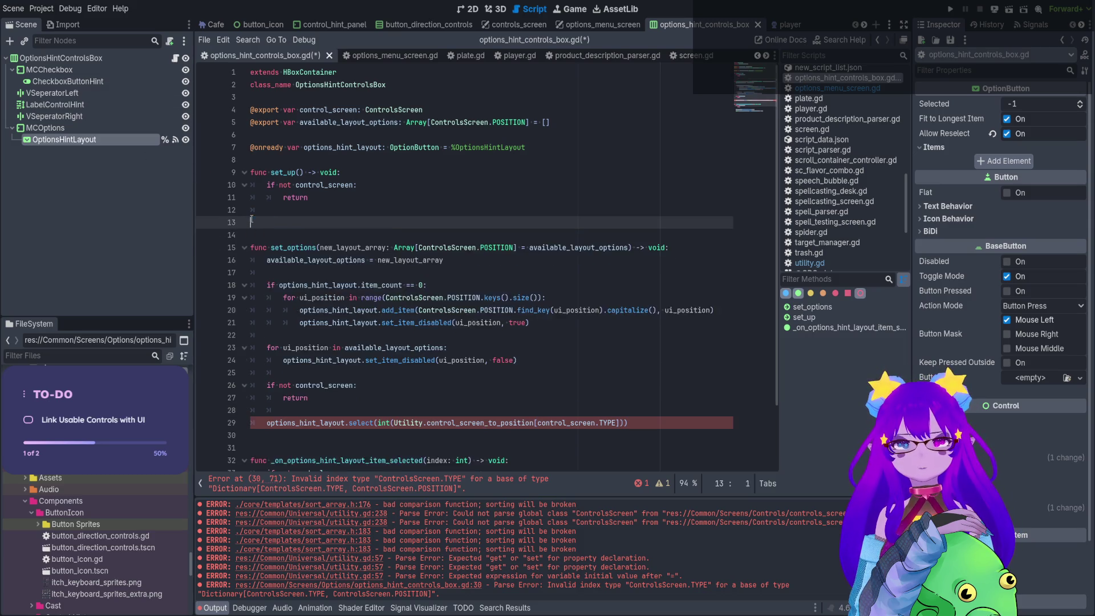
key("ctrl+s")
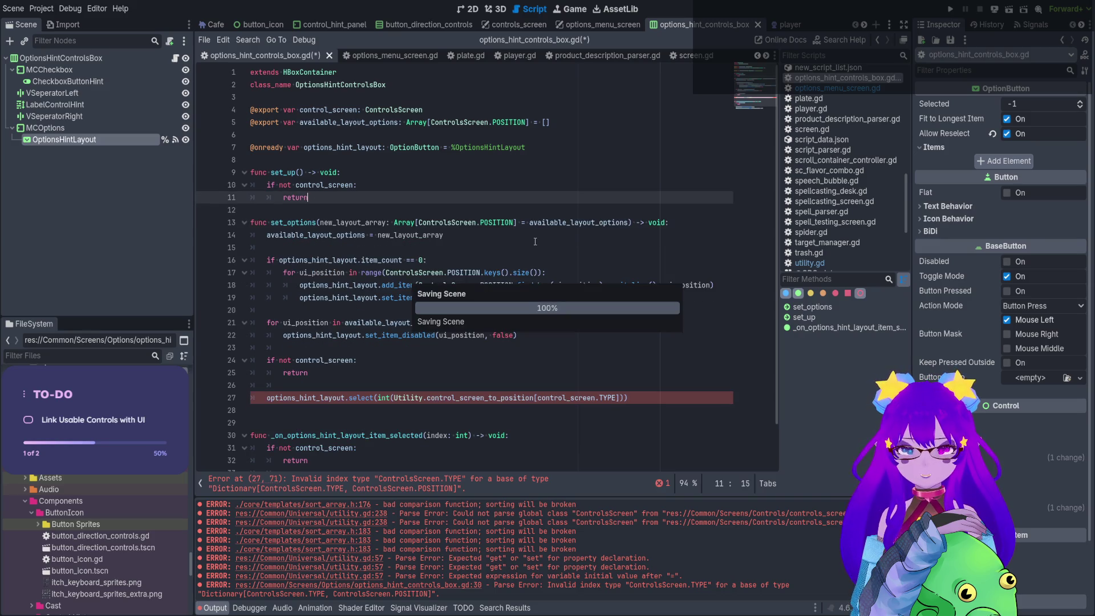
Check the ControlsScreen.TYPE key type of control_screen_to_position in utility.gd.
left_click(636, 397)
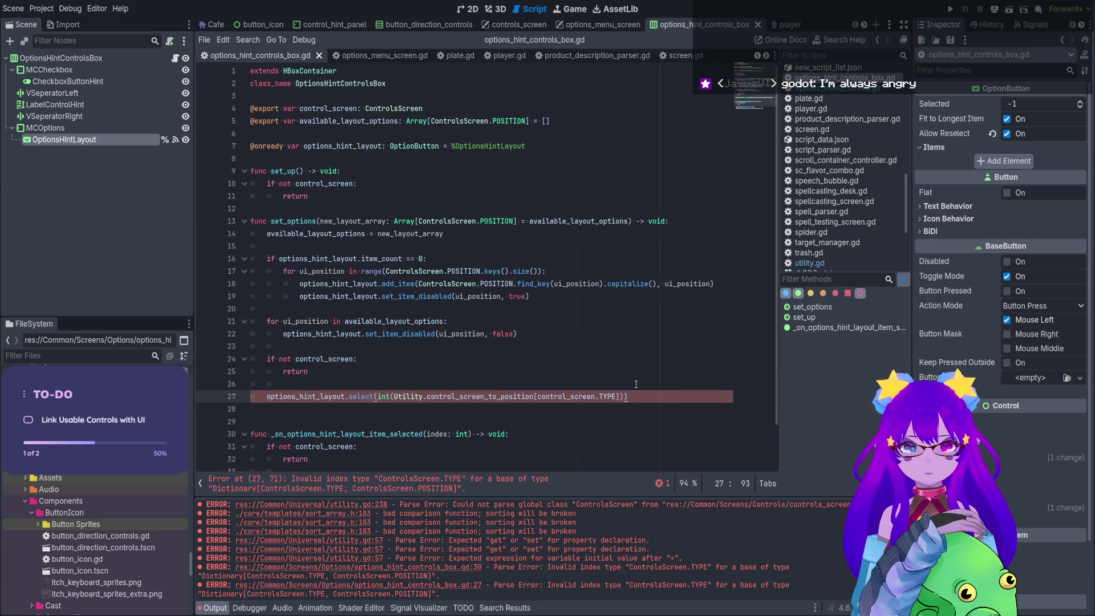
mouse_move(633, 283)
left_mouse_down()
mouse_move(548, 411)
mouse_move(550, 439)
left_mouse_up()
left_click(549, 439)
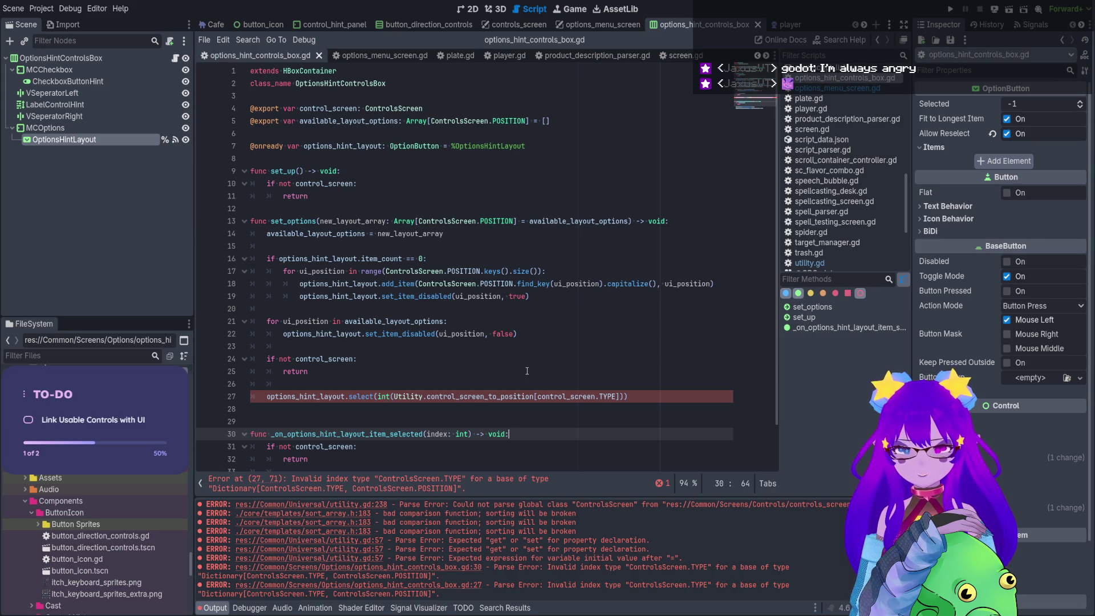
mouse_move(622, 396)
left_mouse_down()
mouse_move(509, 402)
mouse_move(538, 397)
left_mouse_up()
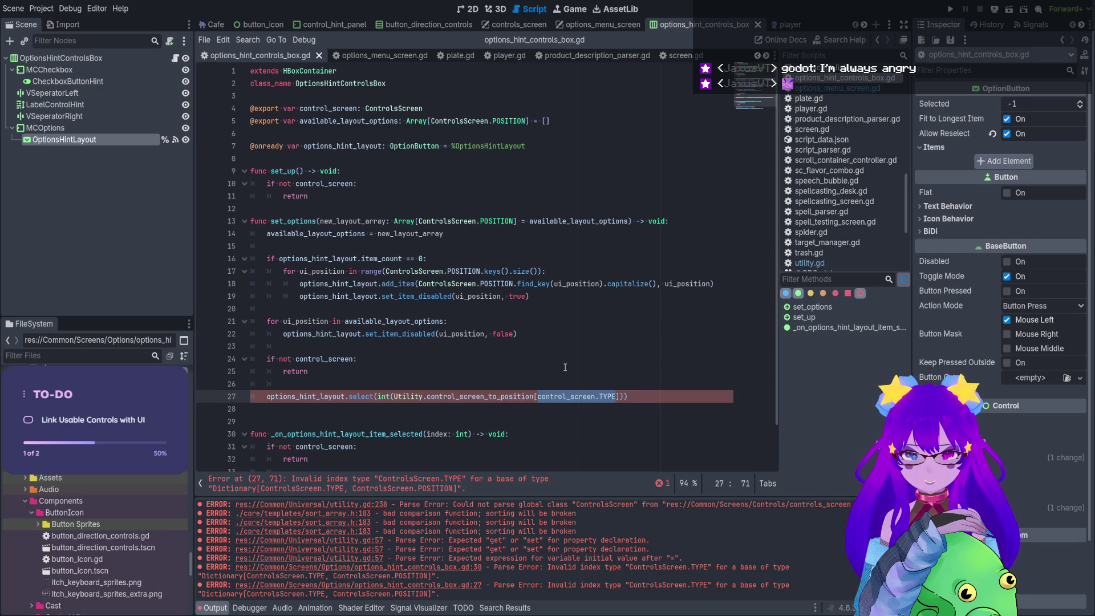
left_click(517, 398, "ctrl")
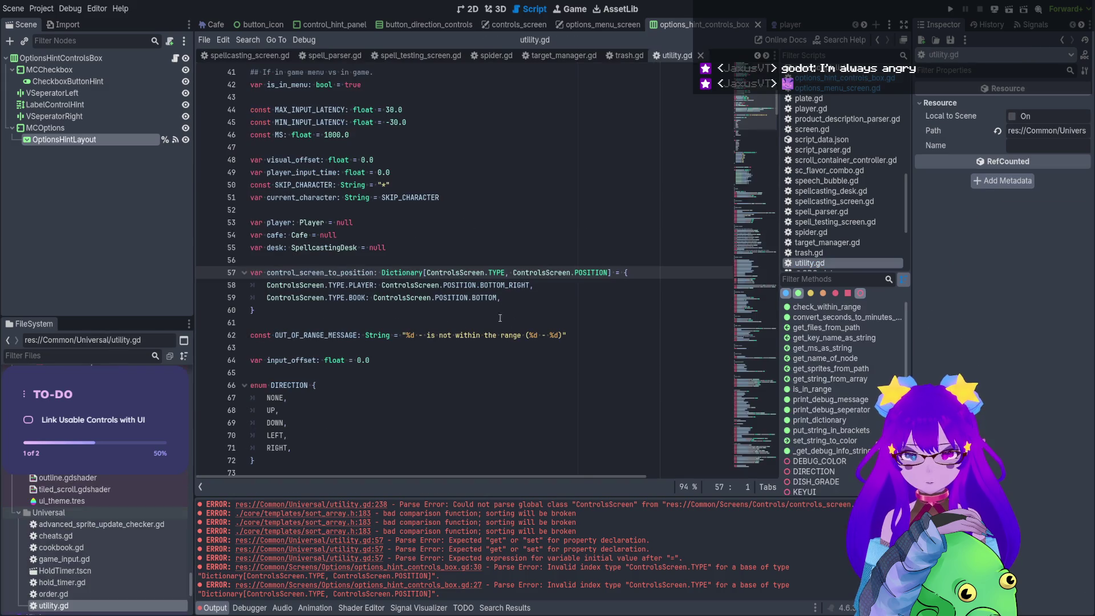
left_click_drag(505, 273, 456, 272)
left_click(565, 280)
key("alt+Left")
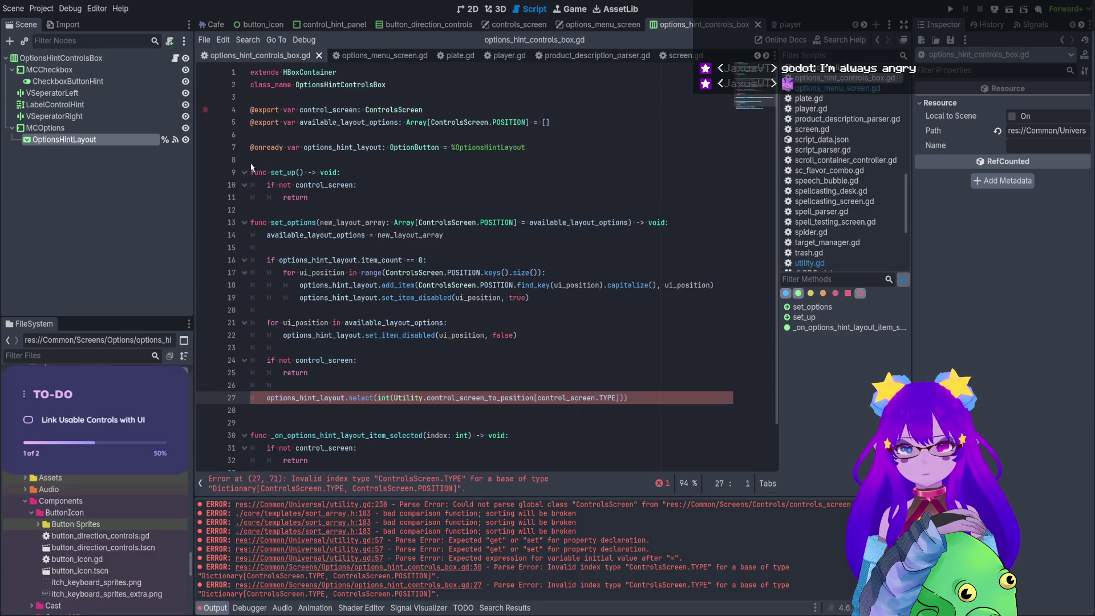
Strip the int() wrapper and start converting the select call into an assignment.
left_click(625, 398)
key("BackSpace")
left_click(392, 398)
key("BackSpace")
key("BackSpace")
key("BackSpace")
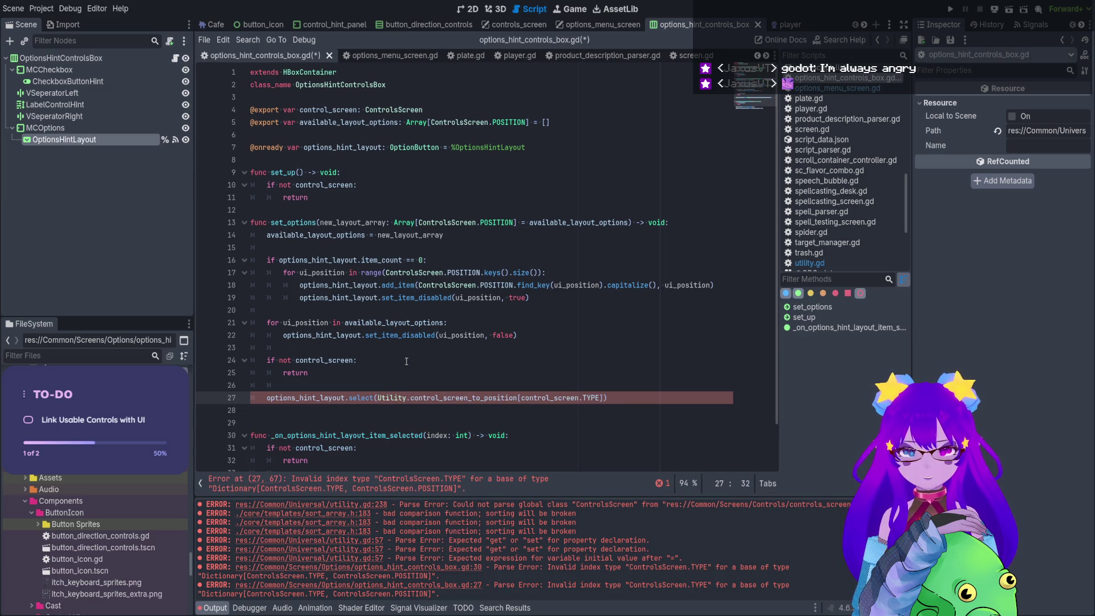
double_click(365, 398)
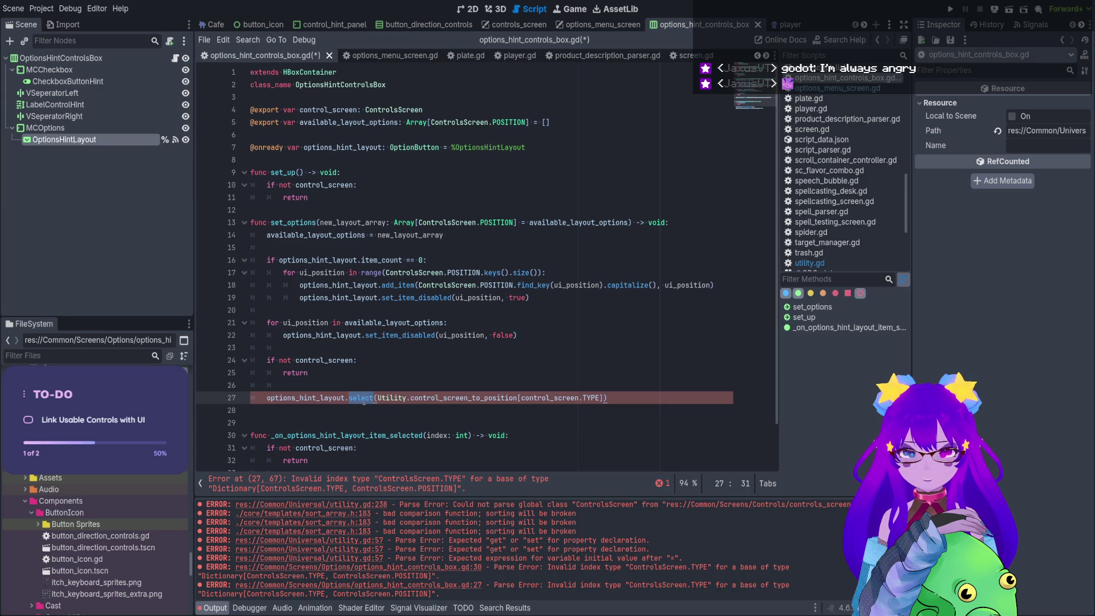
left_click(678, 396)
key("BackSpace")
left_click(376, 397)
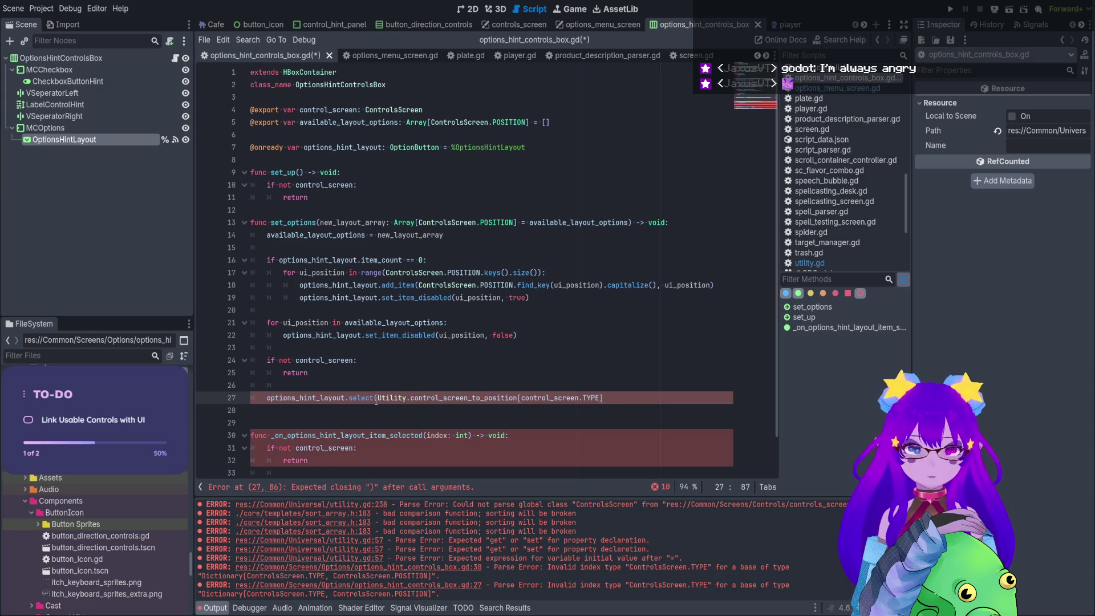
type("(")
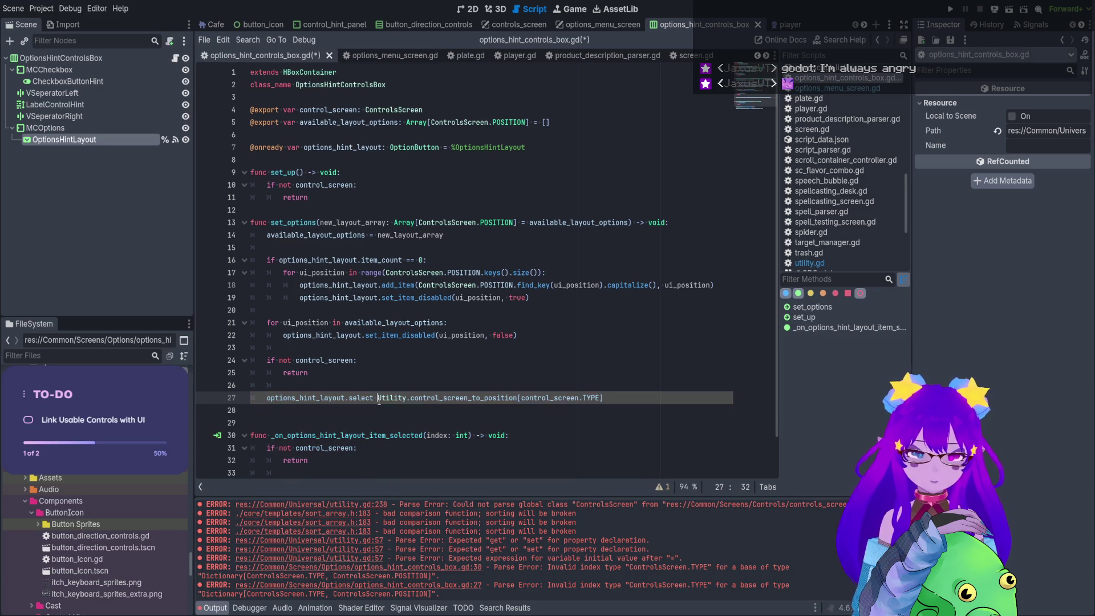
type("=")
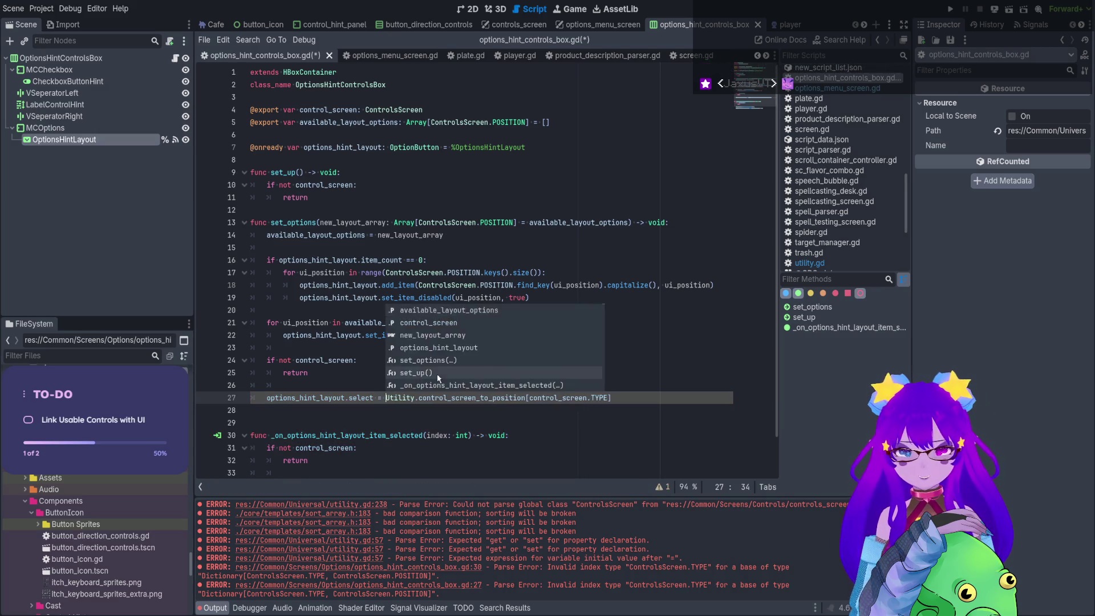
key("Escape")
key("Up")
key("Up")
key("Up")
key("ctrl+s")
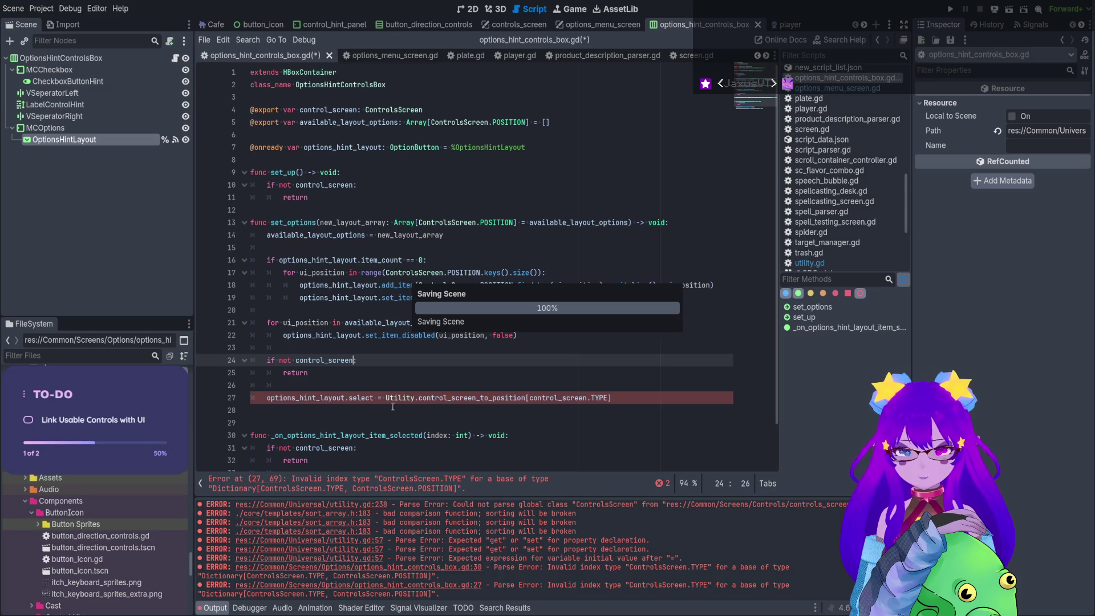
Rename select to selected so line 27 assigns options_hint_layout.selected, and save.
double_click(373, 398)
key("BackSpace")
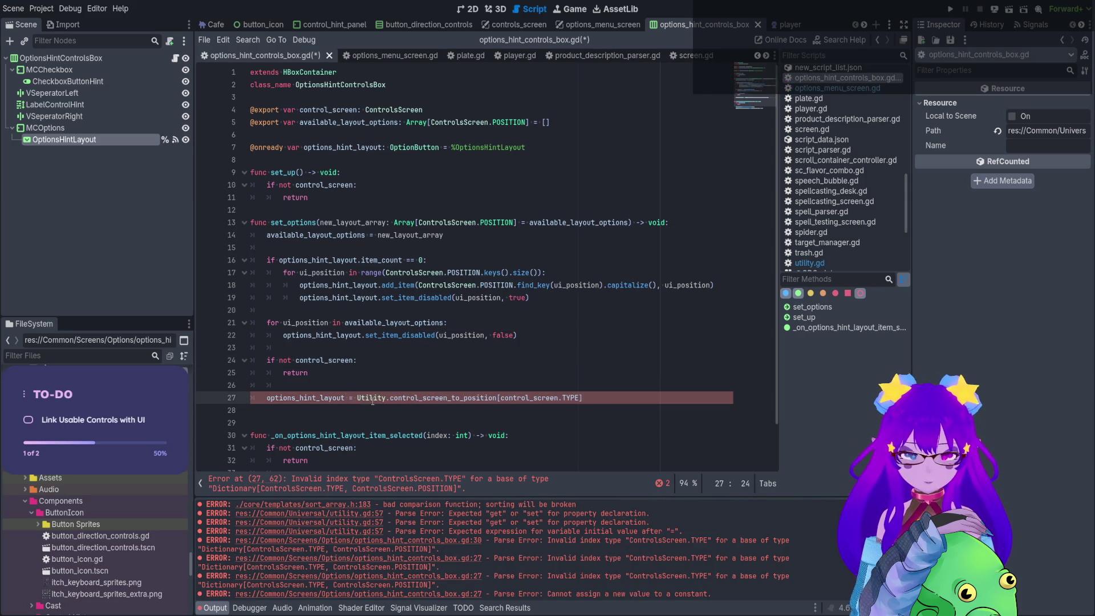
type(".selected")
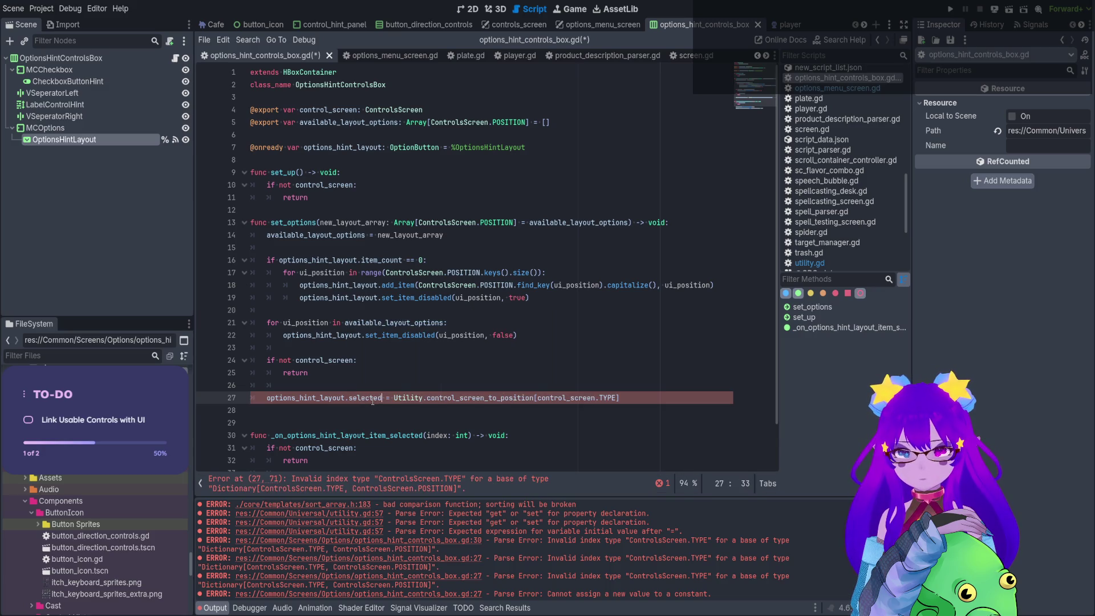
left_click(396, 372)
key("ctrl+s")
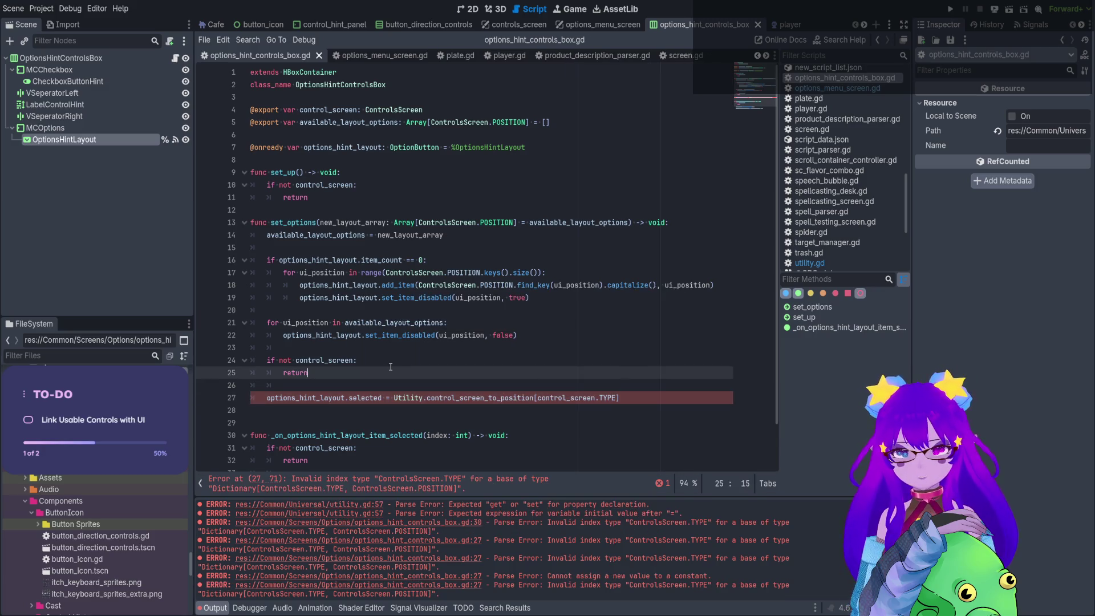
Rewrap the right-hand side as int(Utility.control_screen_to_position[control_screen.TYPE]) and save.
left_click_drag(621, 397, 394, 398)
type("1")
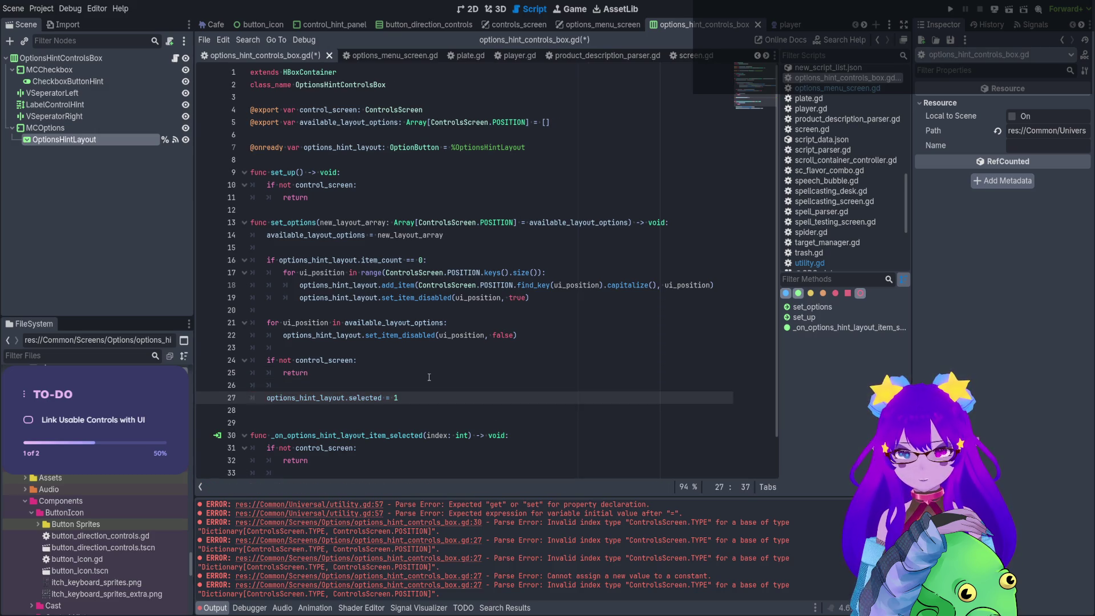
key("shift+Left")
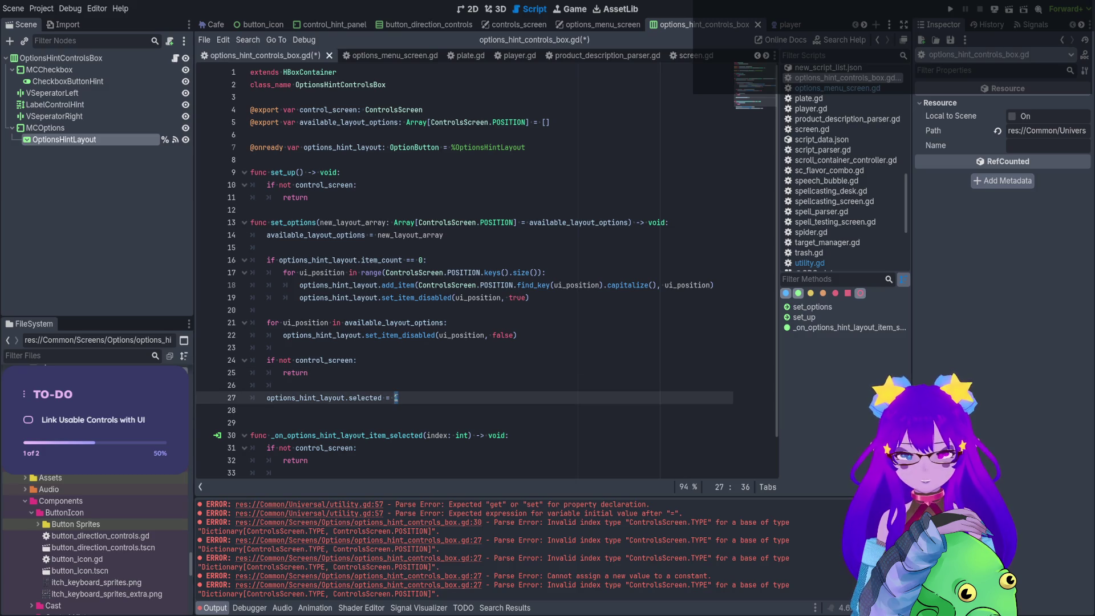
type("int(")
type("Utility.control_screen_to_position[control_screen.TYPE]")
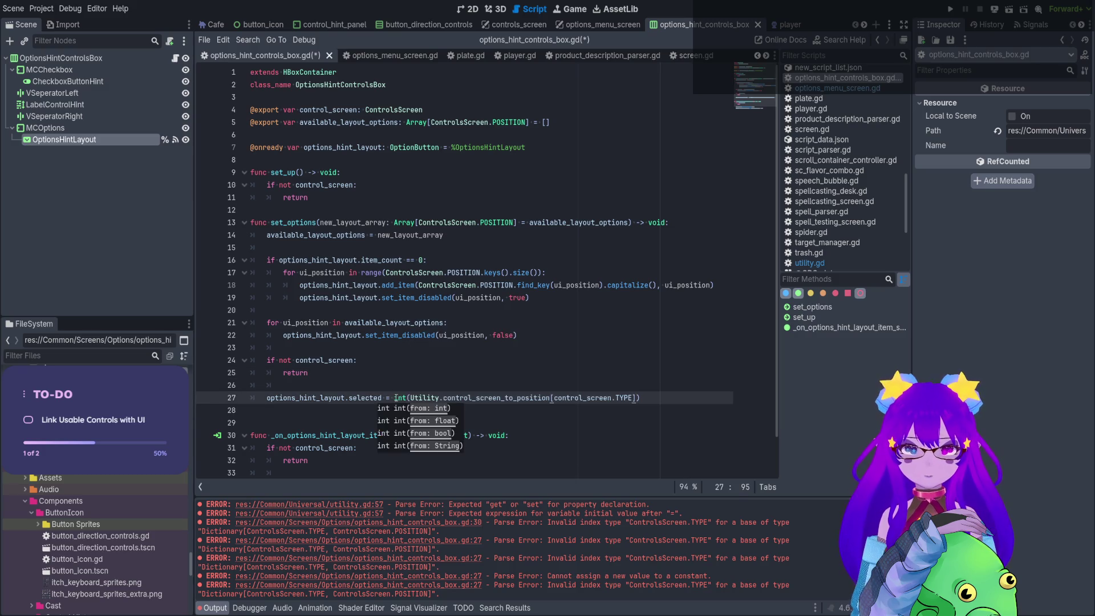
left_click(454, 372)
key("ctrl+s")
scroll(348, 343, "down", 2)
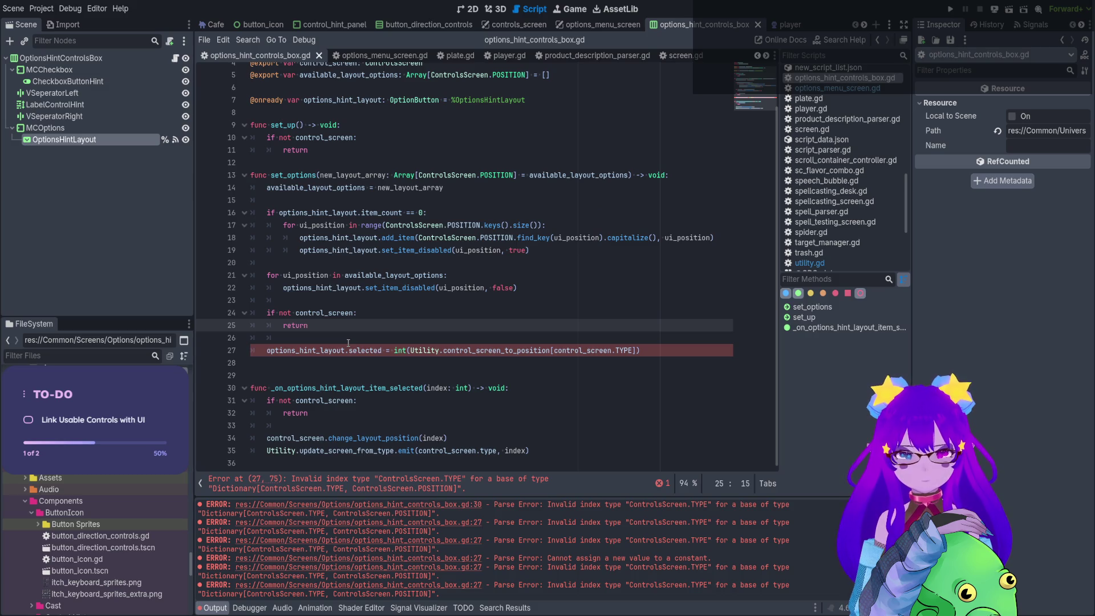
Read the OptionButton docs for the selected property, then return to the script.
left_click(362, 351, "ctrl")
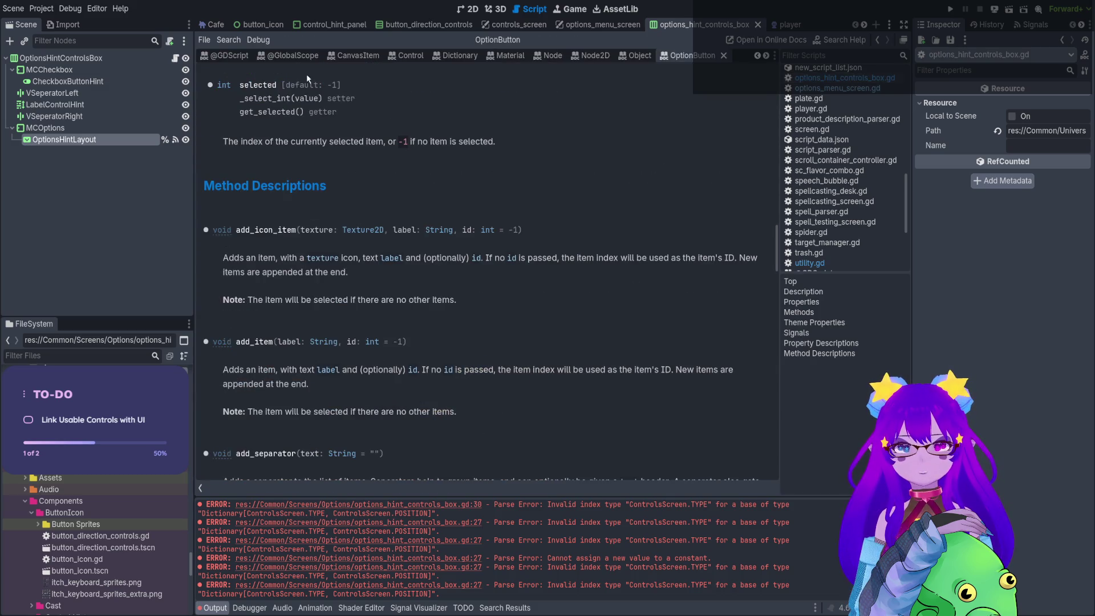
scroll(288, 211, "up", 4)
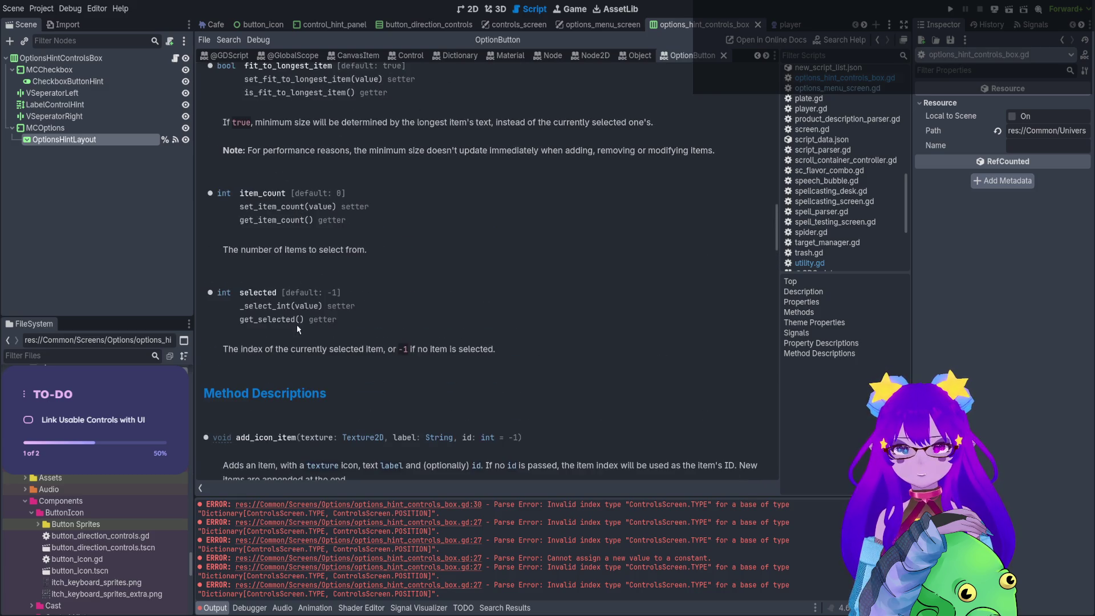
scroll(297, 277, "up", 1)
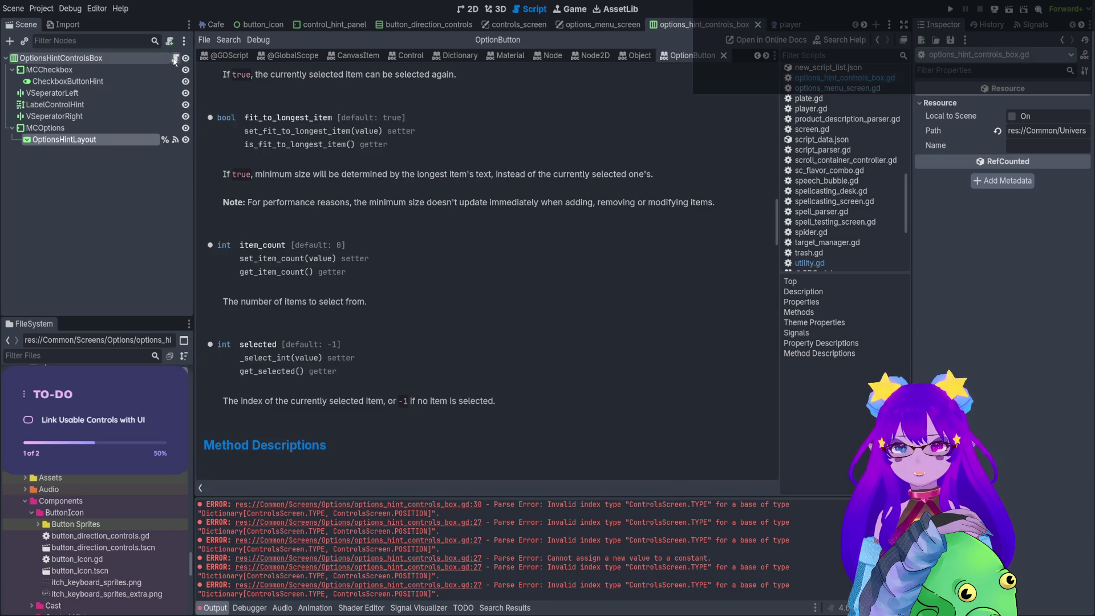
key("alt+Left")
double_click(588, 360)
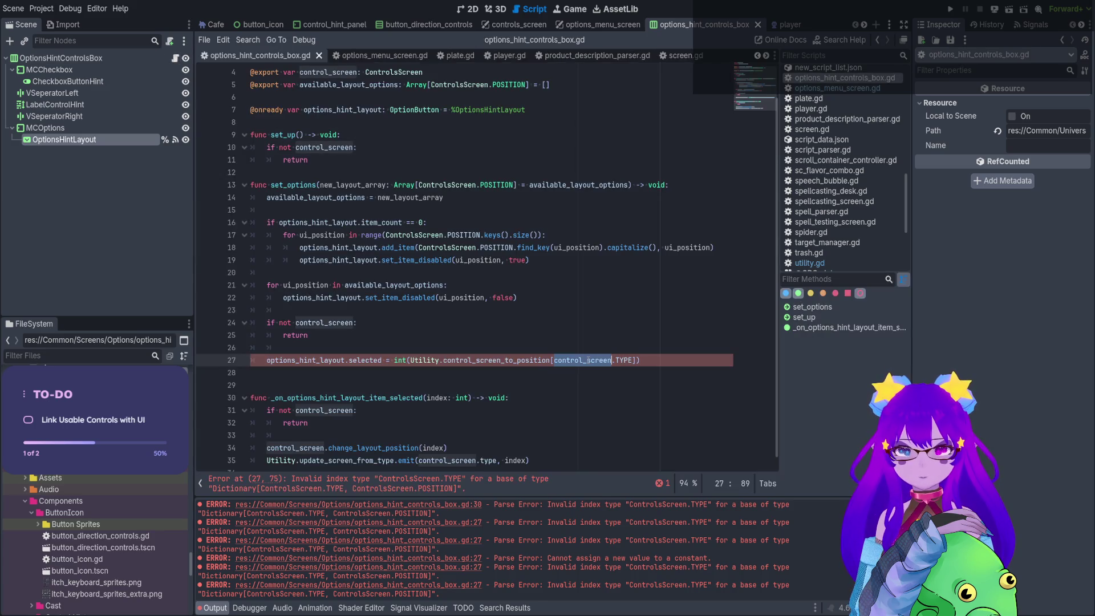
Remove the int() cast on line 27, replace TYPE with current_type, and save.
left_click(630, 360)
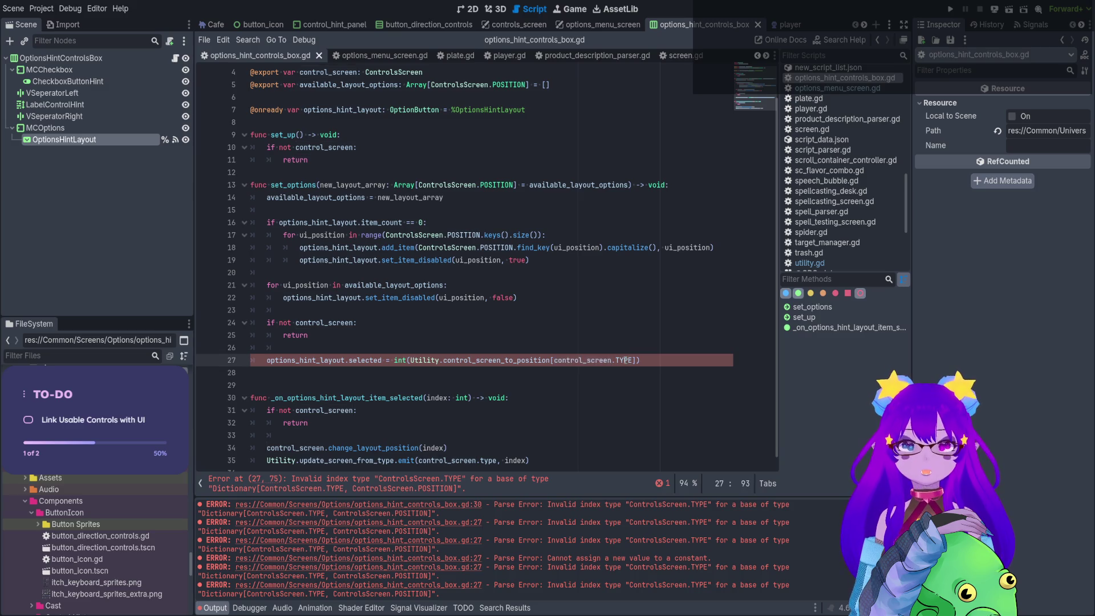
key("End")
key("BackSpace")
key("ctrl+Left")
key("ctrl+Left")
key("ctrl+Left")
key("BackSpace")
key("BackSpace")
key("BackSpace")
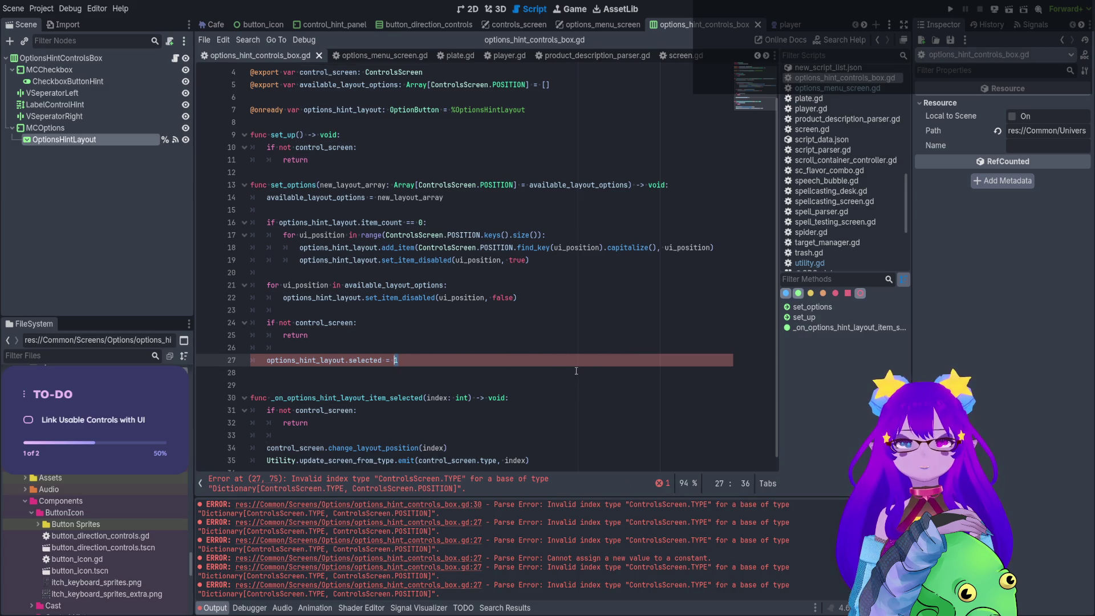
key("End")
key("ctrl+shift+Left")
key("ctrl+shift+Left")
key("ctrl+shift+Left")
key("Right")
key("Left")
key("BackSpace")
key("BackSpace")
key("BackSpace")
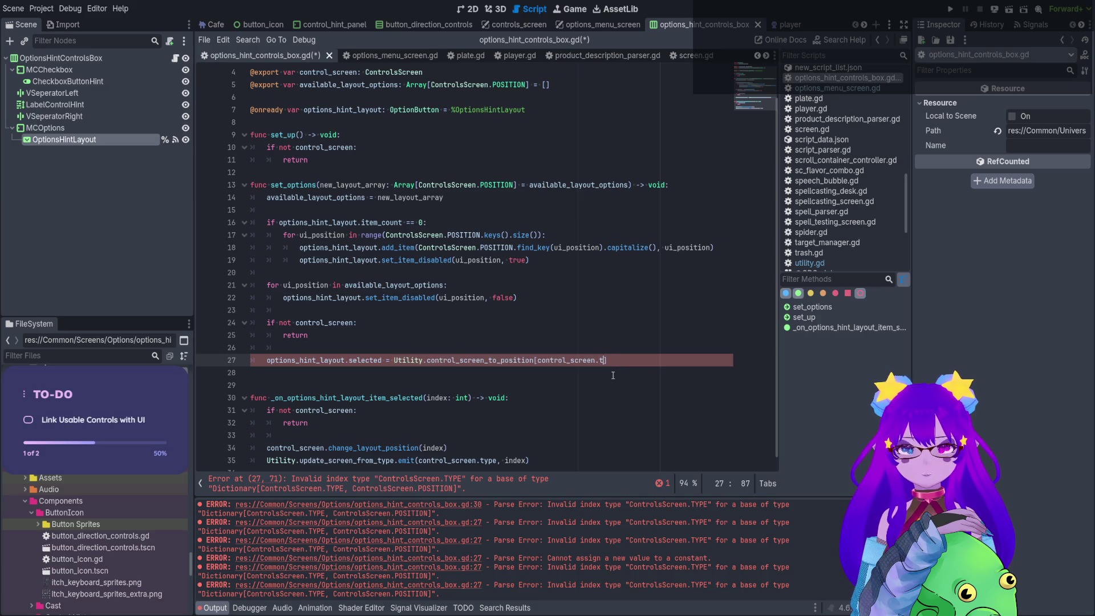
type("curren")
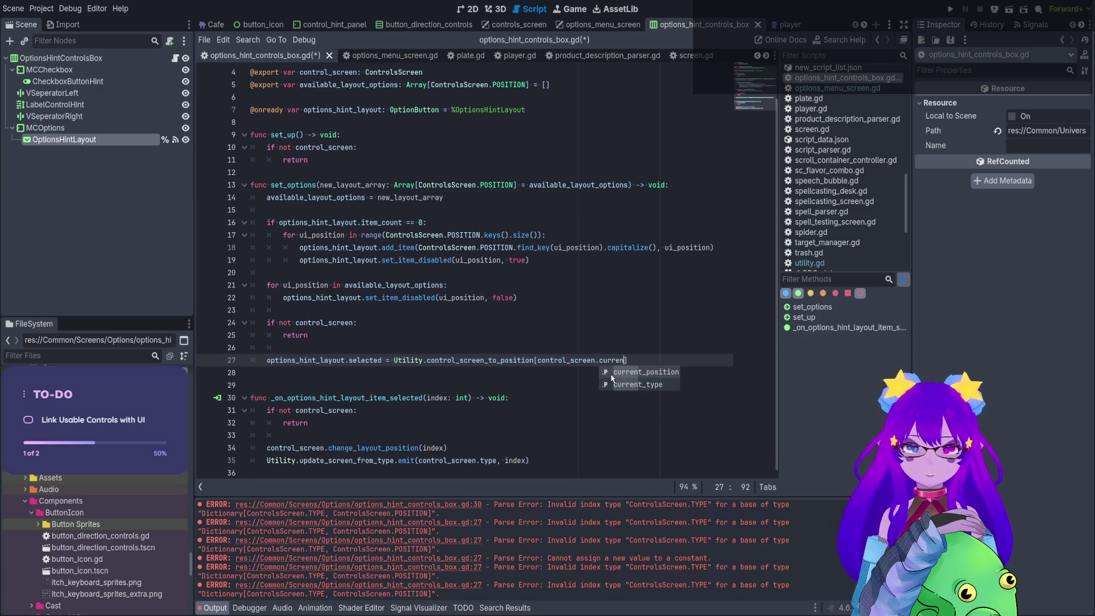
type("t_type")
key("ctrl+s")
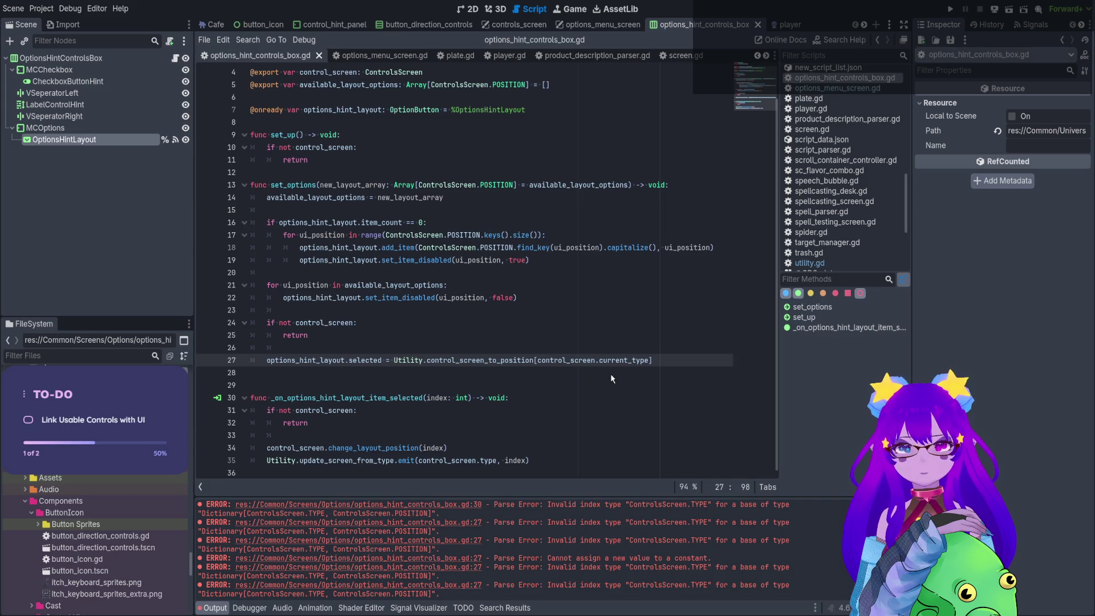
Copy the line 27 selected assignment and paste it onto a new line after line 35.
left_click(504, 185)
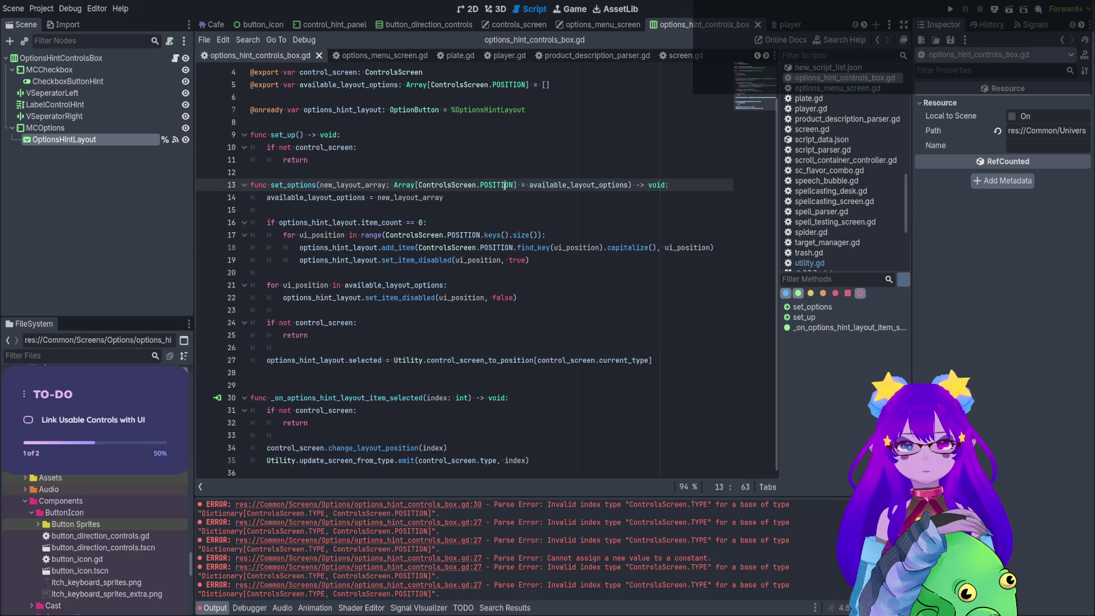
mouse_move(505, 185)
left_mouse_down()
mouse_move(476, 361)
mouse_move(503, 361)
left_mouse_up()
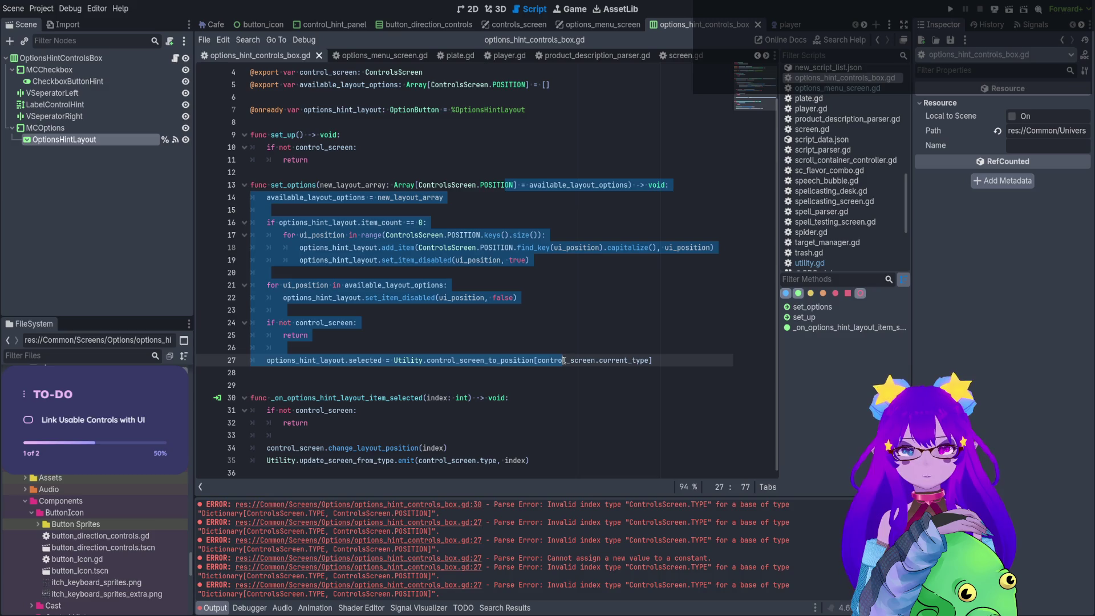
left_click(564, 360)
left_click_drag(659, 360, 266, 360)
key("ctrl+s")
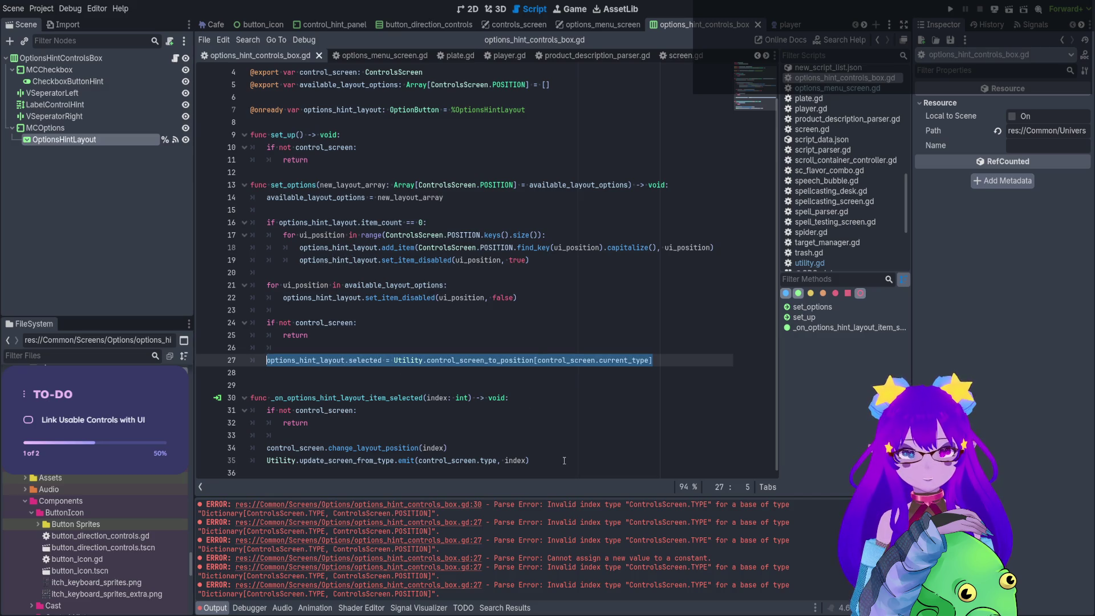
left_click(564, 460)
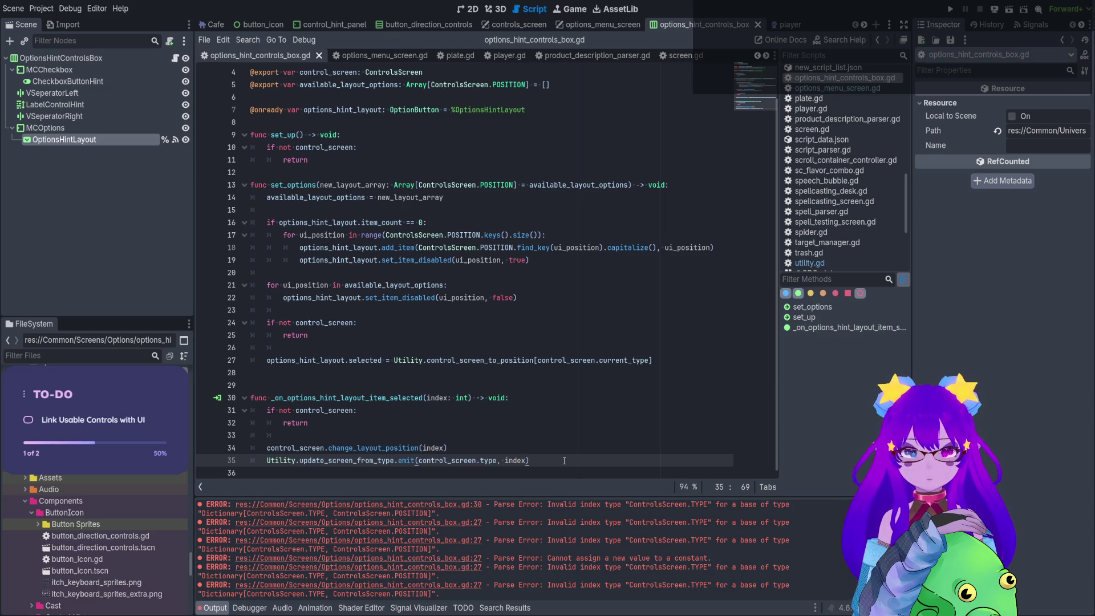
key("Return")
key("ctrl+v")
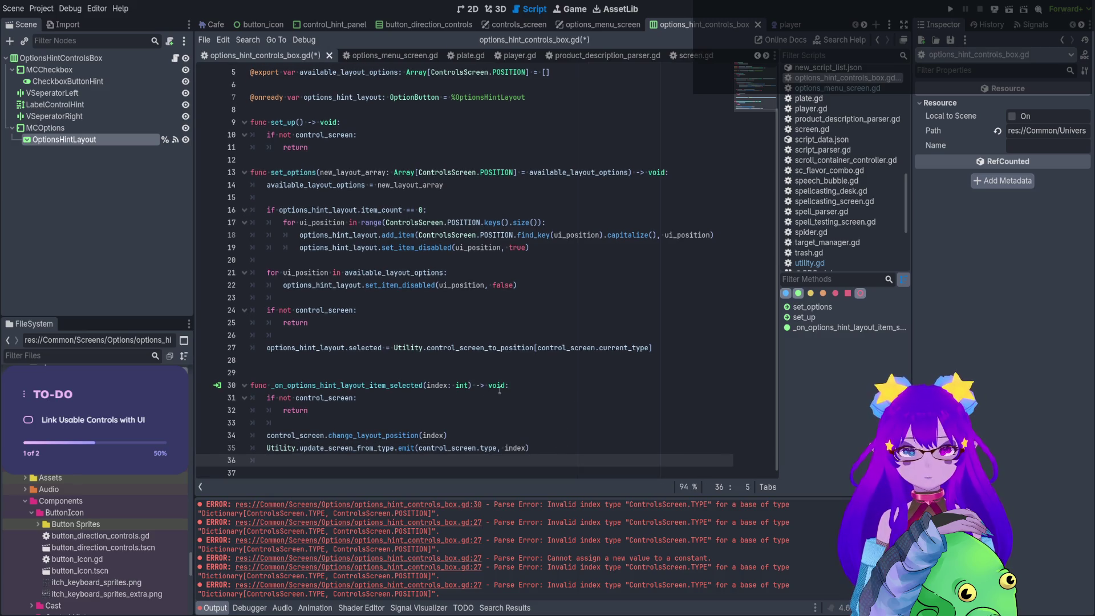
Change line 36 to assign '= index' instead of setting options_hint_layout.selected, and save.
left_click_drag(394, 461, 266, 460)
key("BackSpace")
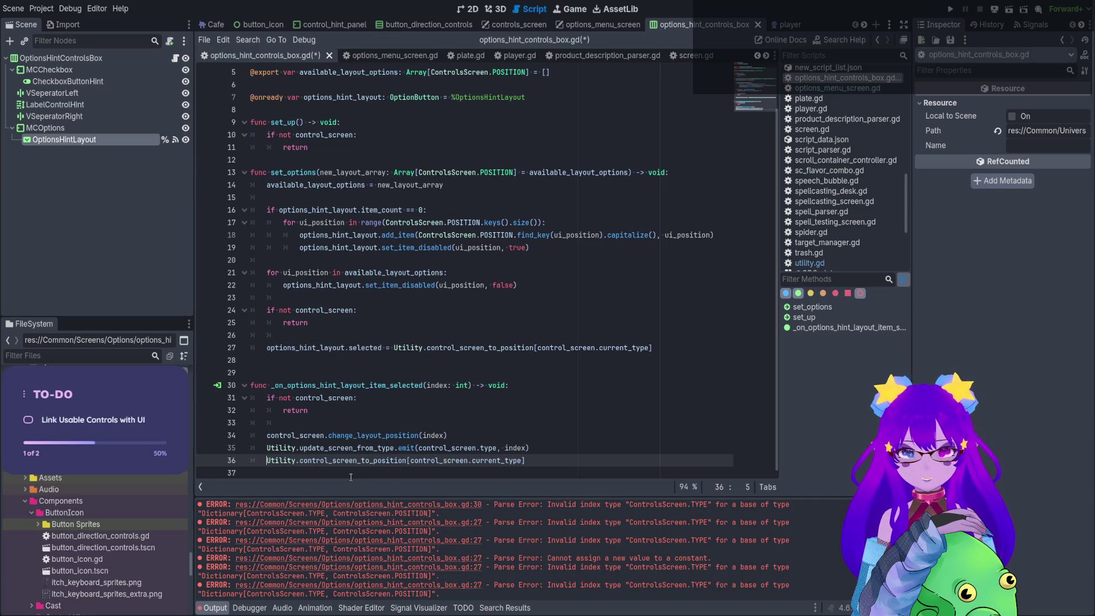
double_click(502, 461)
left_click(537, 461)
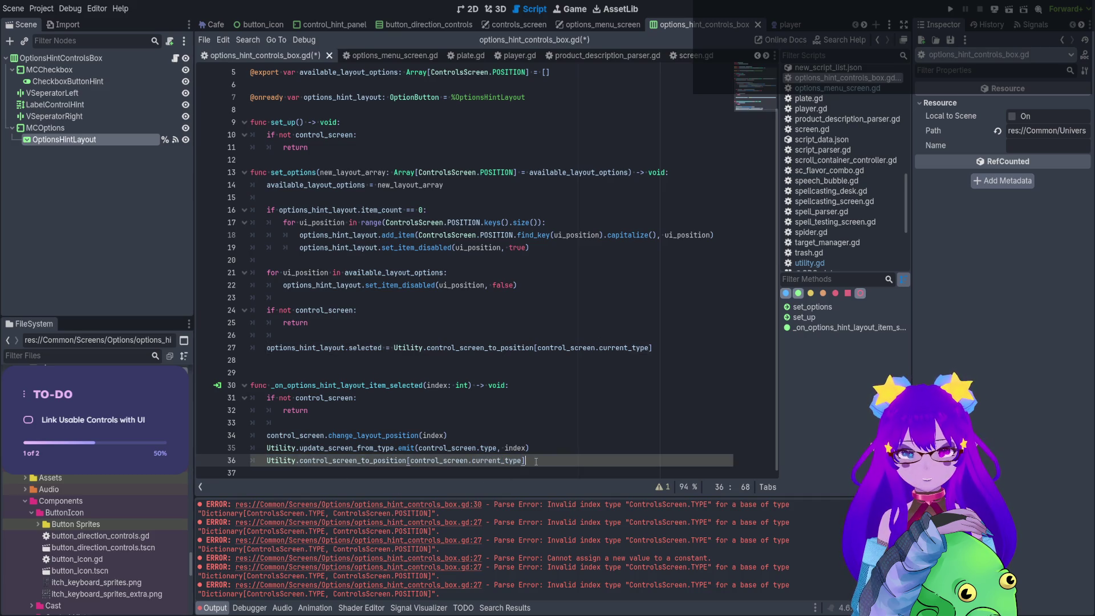
type(" = index")
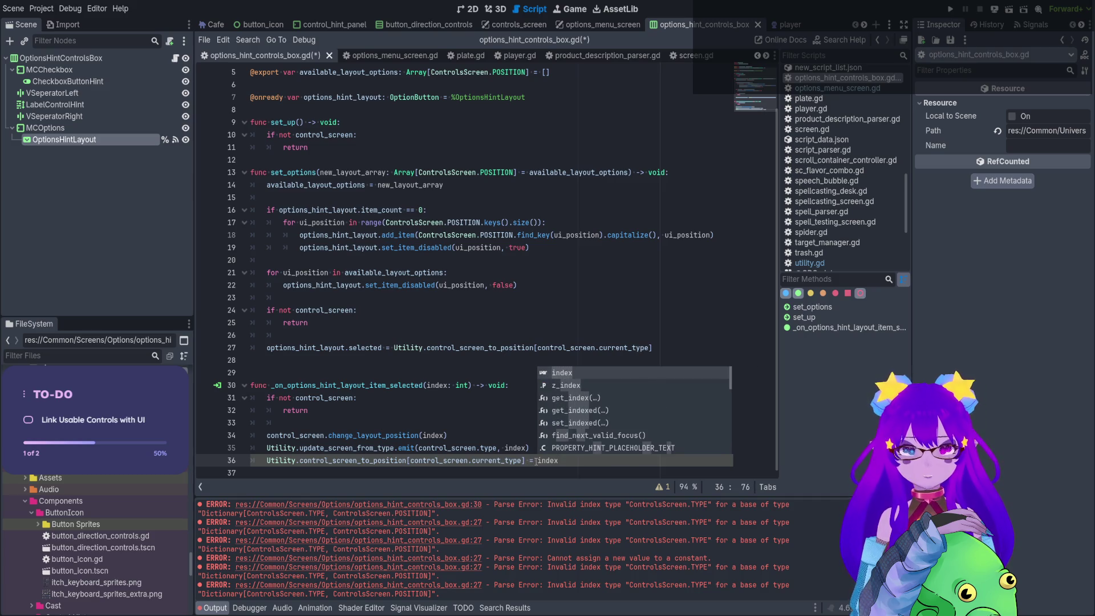
left_click(525, 435)
key("ctrl+s")
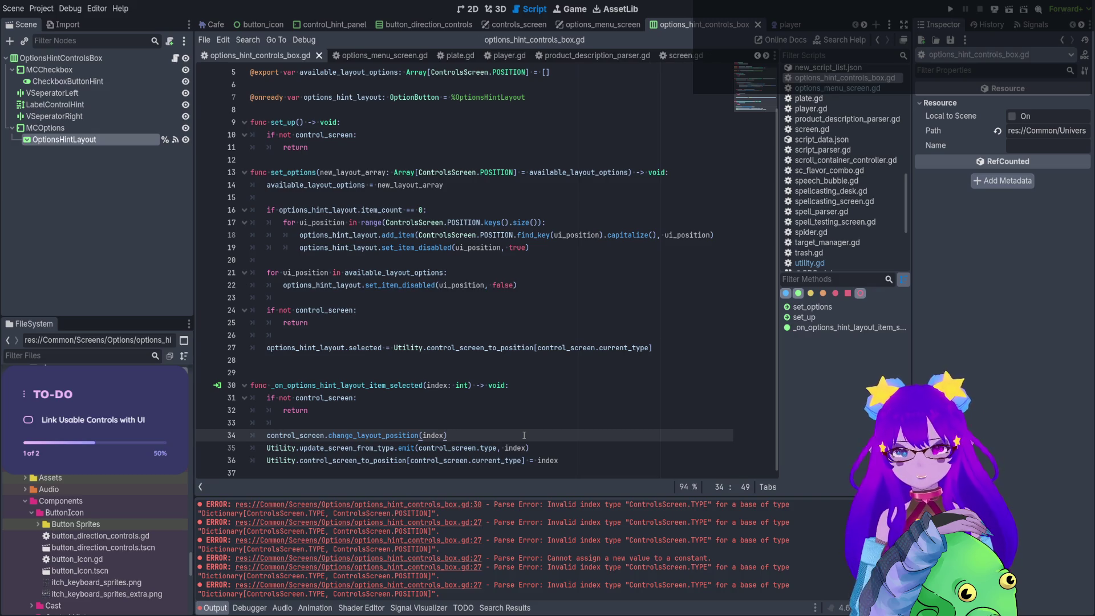
Replace the last word on line 35 with 'type'.
left_click(529, 449)
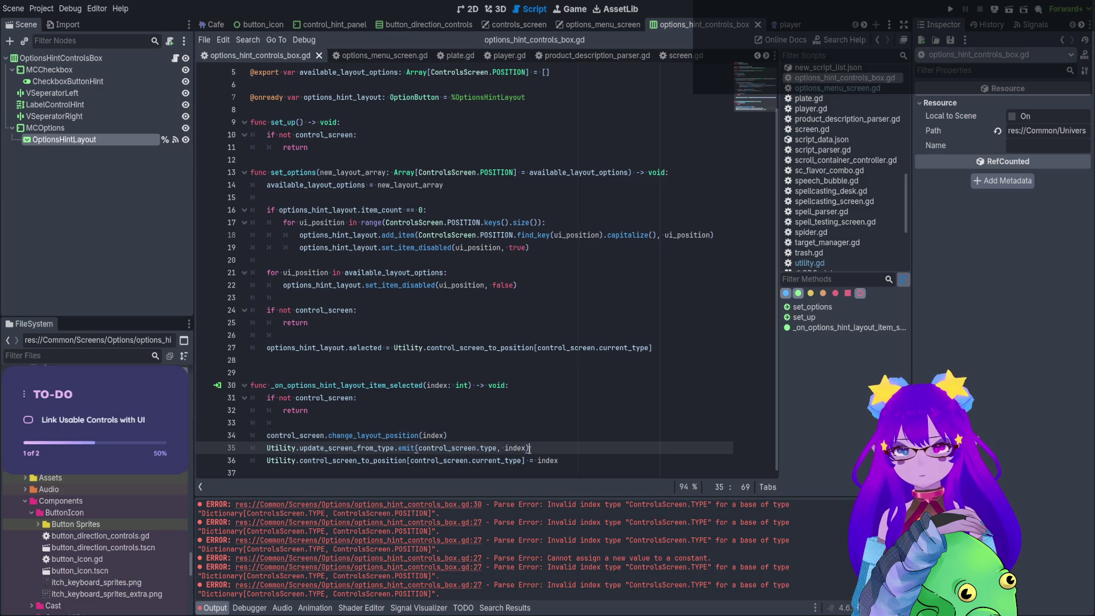
scroll(352, 271, "up", 2)
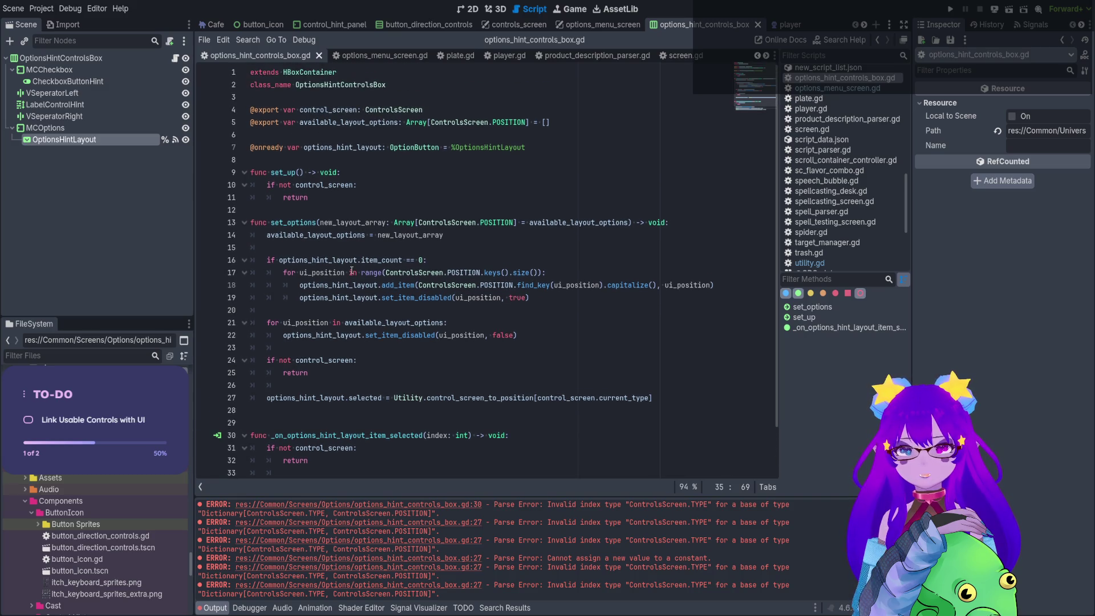
scroll(352, 271, "down", 2)
key("ctrl+BackSpace")
type("type")
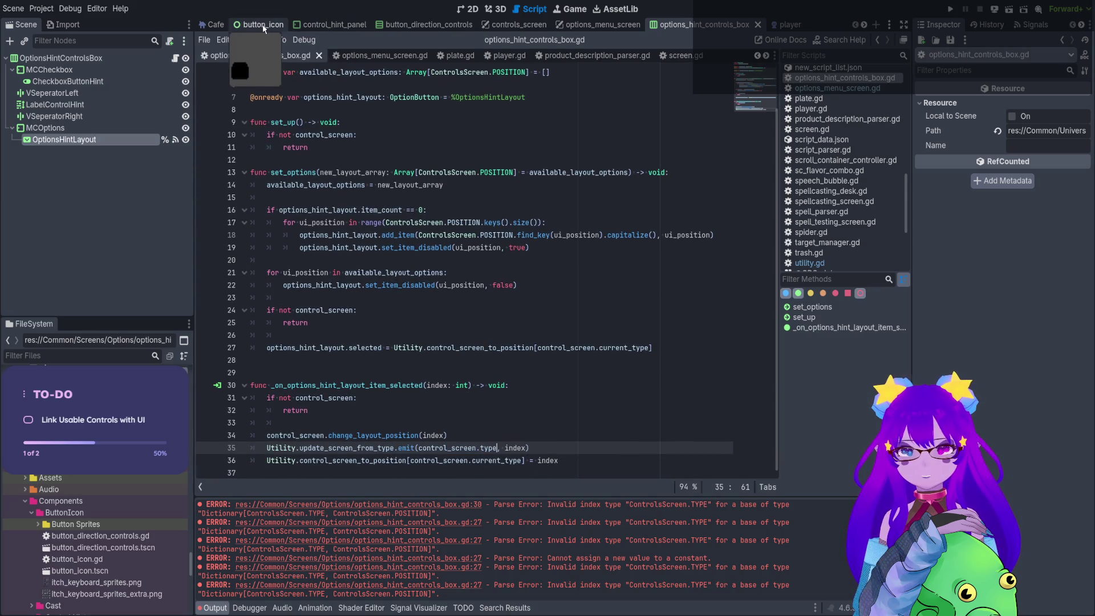
left_click(491, 26)
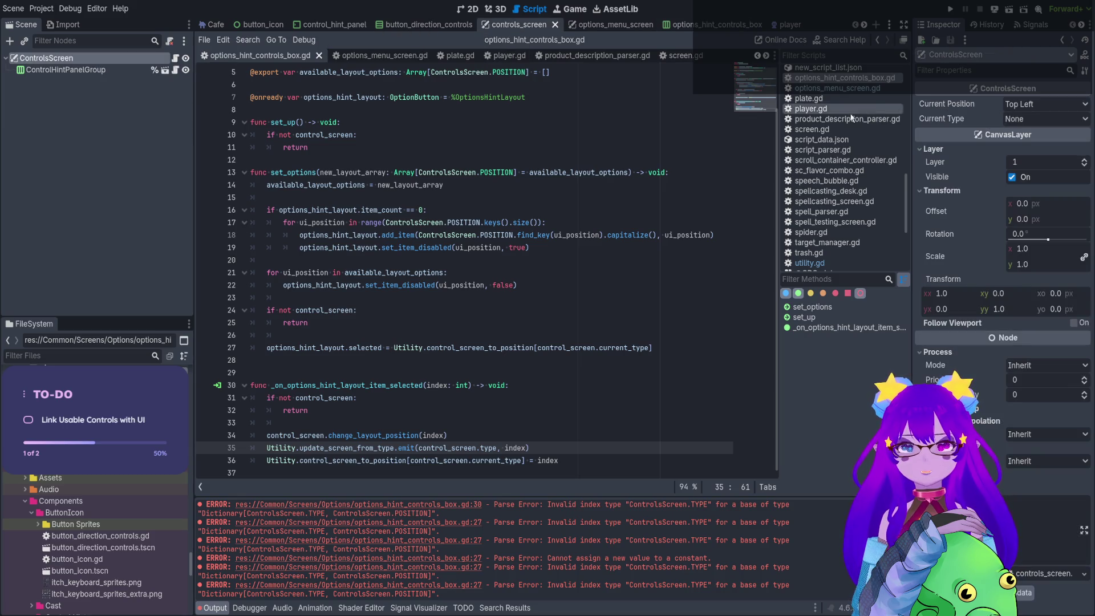
Delete the empty line 66 from controls_screen.gd, save it, and go to the Cafe scene.
left_click(175, 58)
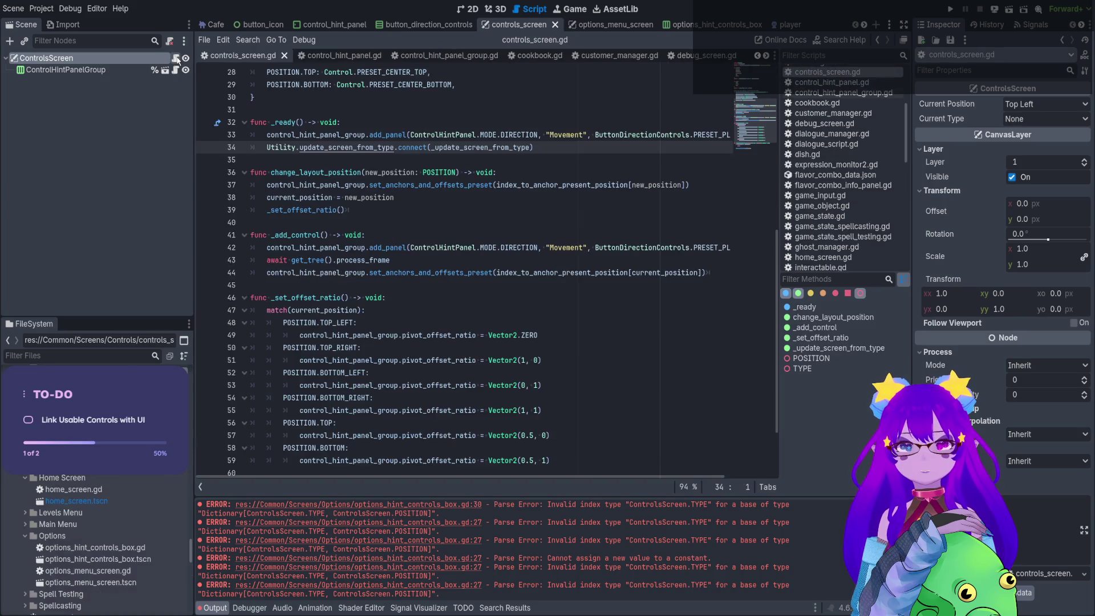
left_click(459, 147)
scroll(493, 255, "down", 2)
left_click(487, 453)
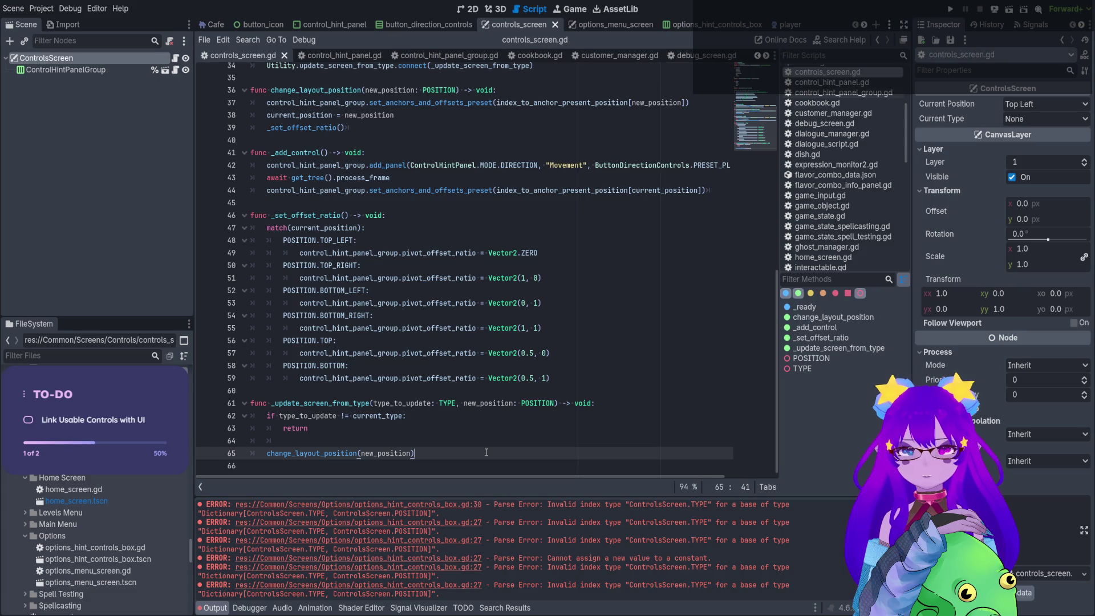
left_click(466, 468)
key("BackSpace")
key("ctrl+s")
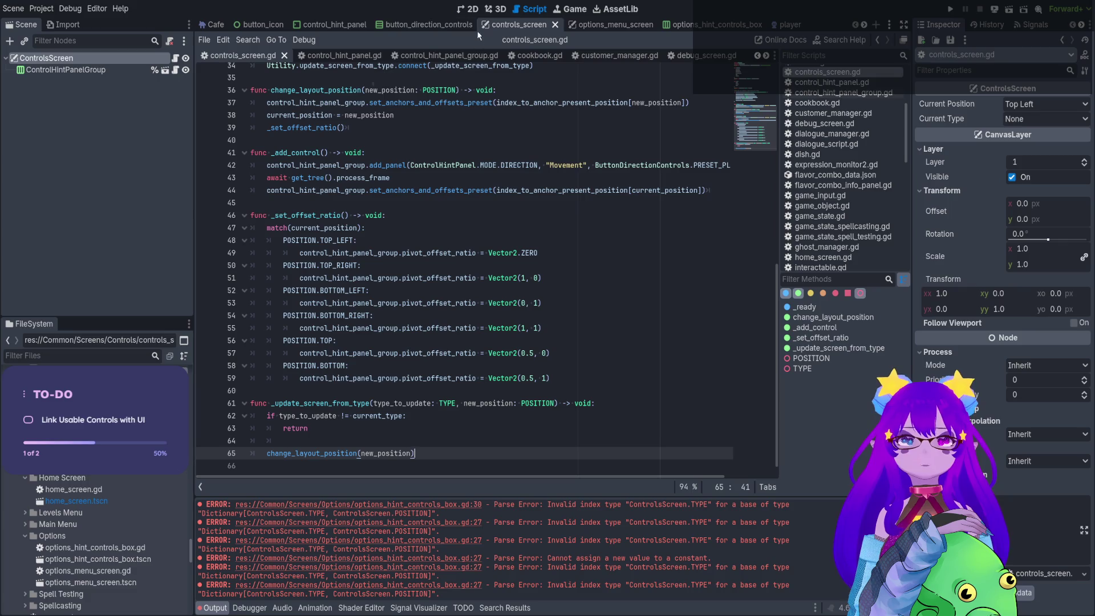
left_click(470, 9)
left_click(211, 25)
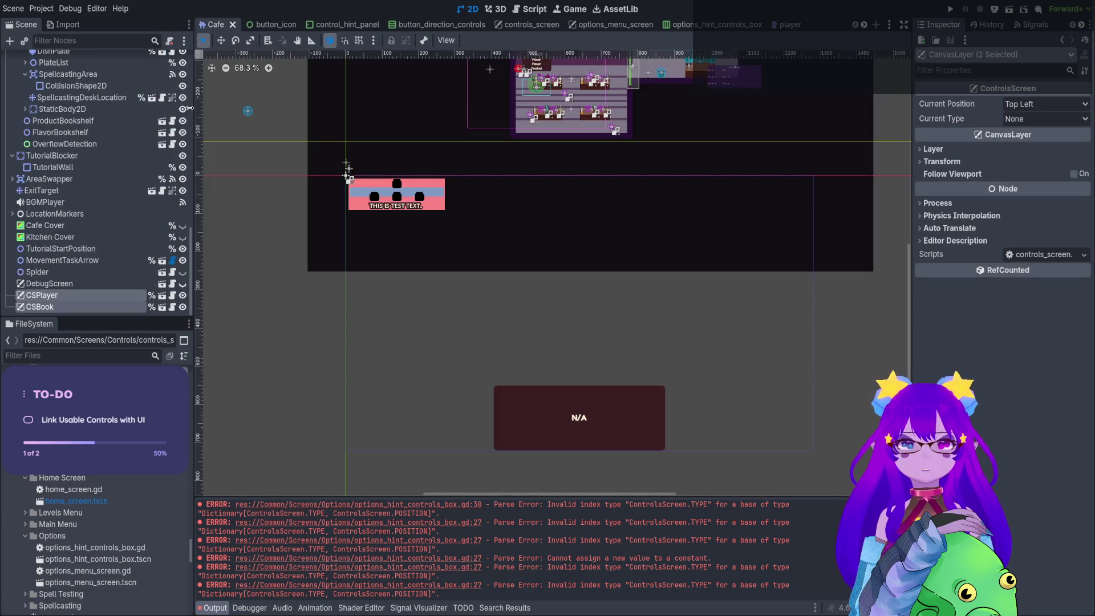
In cafe.gd, add a new line after the _setup_tutorial() call on line 120, undoing a stray CSBook insert.
scroll(112, 205, "up", 2)
scroll(111, 206, "up", 8)
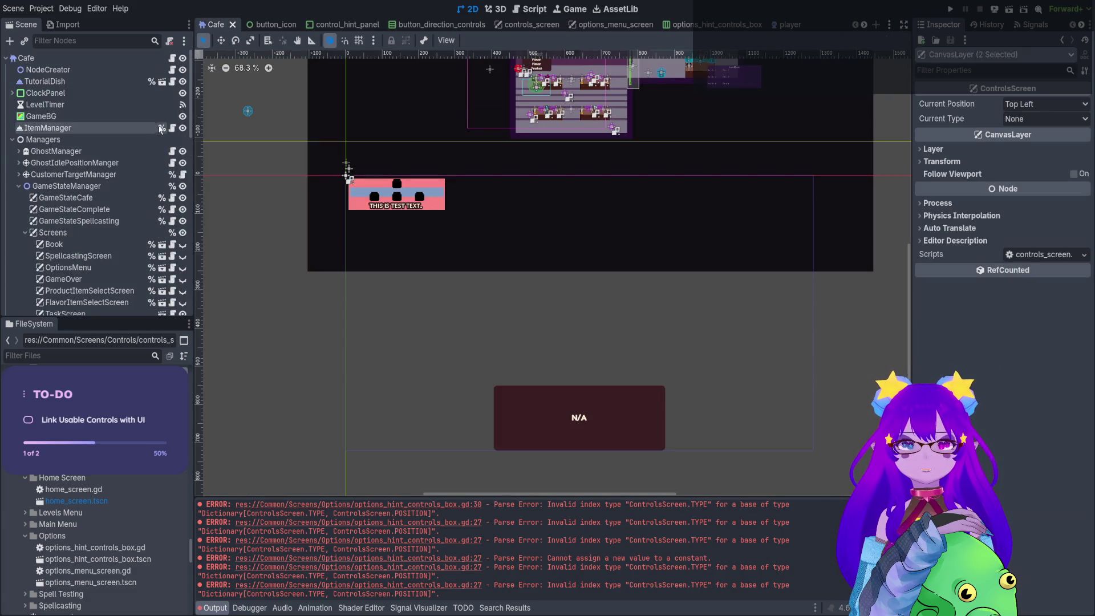
left_click(172, 59)
scroll(388, 233, "down", 10)
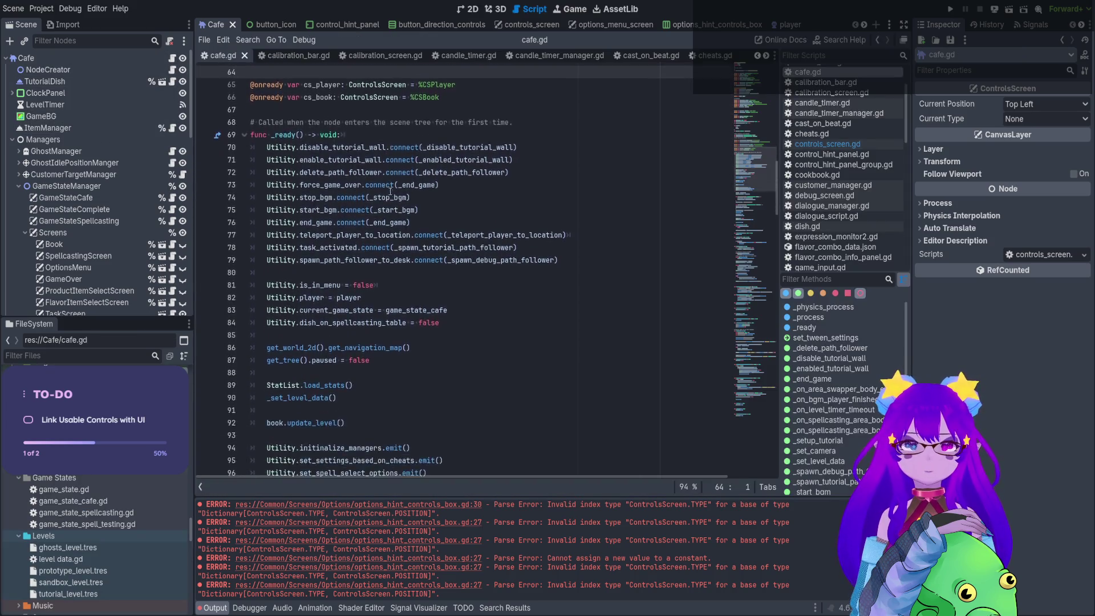
scroll(387, 234, "down", 3)
left_click(379, 322)
key("Return")
key("Return")
scroll(114, 246, "down", 10)
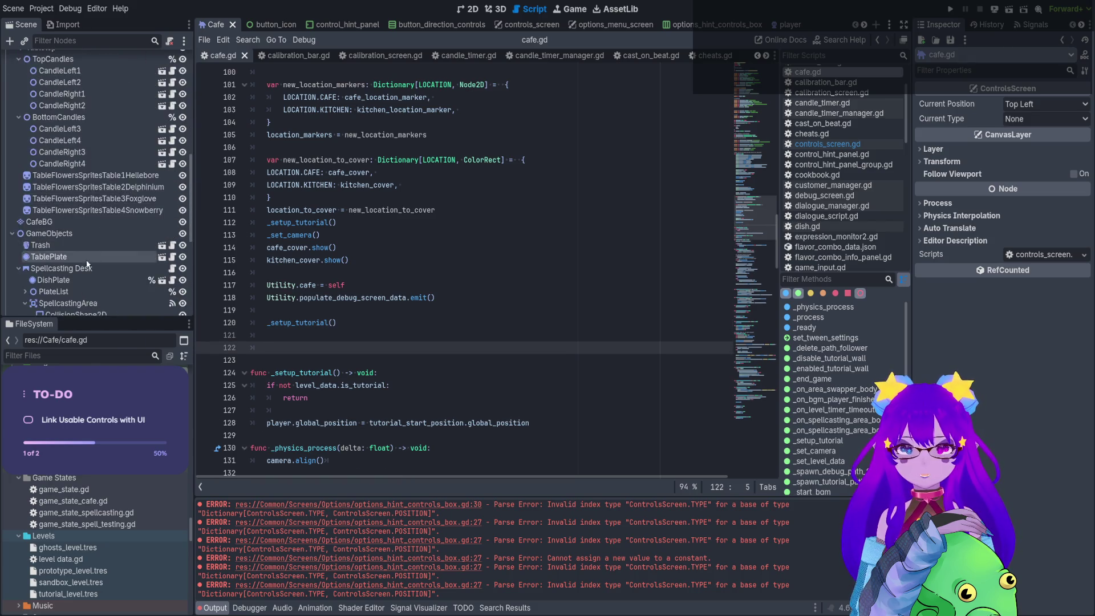
mouse_move(88, 307)
left_mouse_down()
mouse_move(291, 326)
mouse_move(283, 345)
left_mouse_up()
key("ctrl+z")
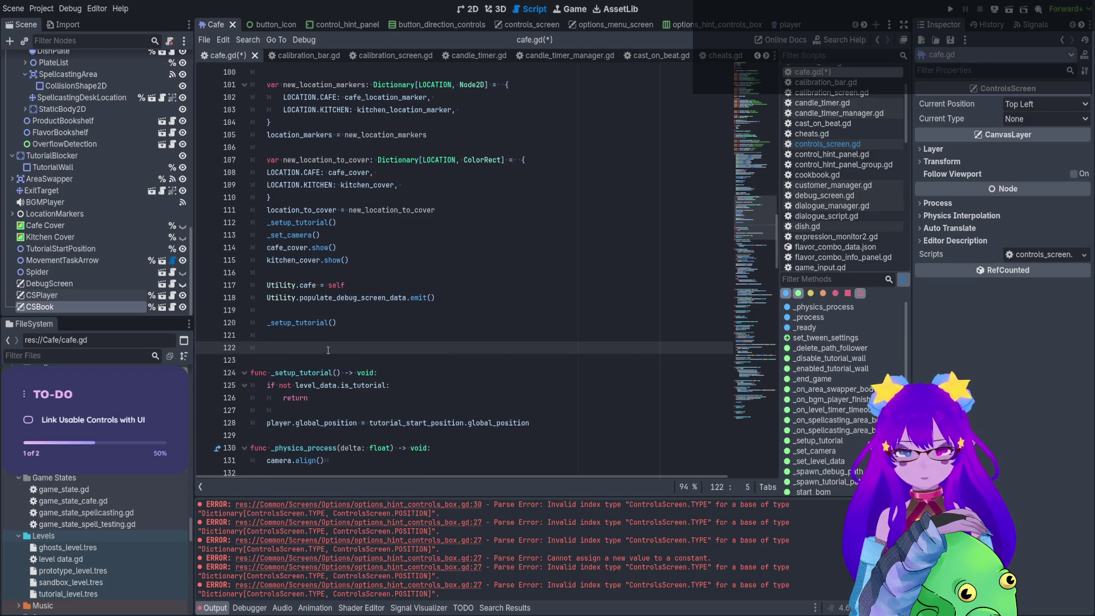
Add bare cs_book and cs_player lines on lines 122–123 of cafe.gd and save the scene.
type("cs")
key("Return")
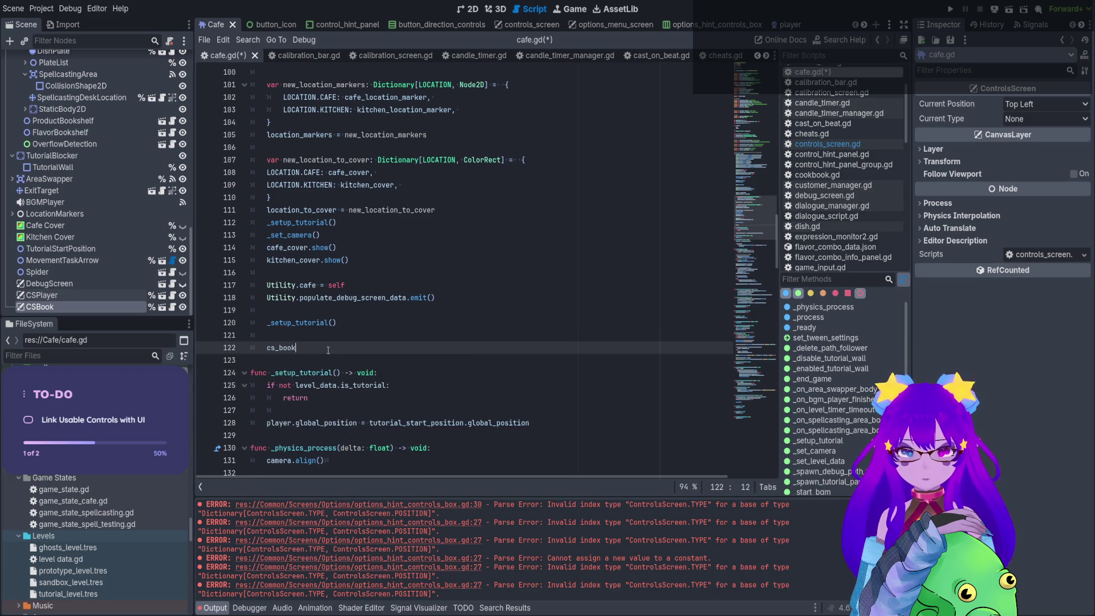
key("ctrl+shift+d")
key("BackSpace")
key("BackSpace")
key("BackSpace")
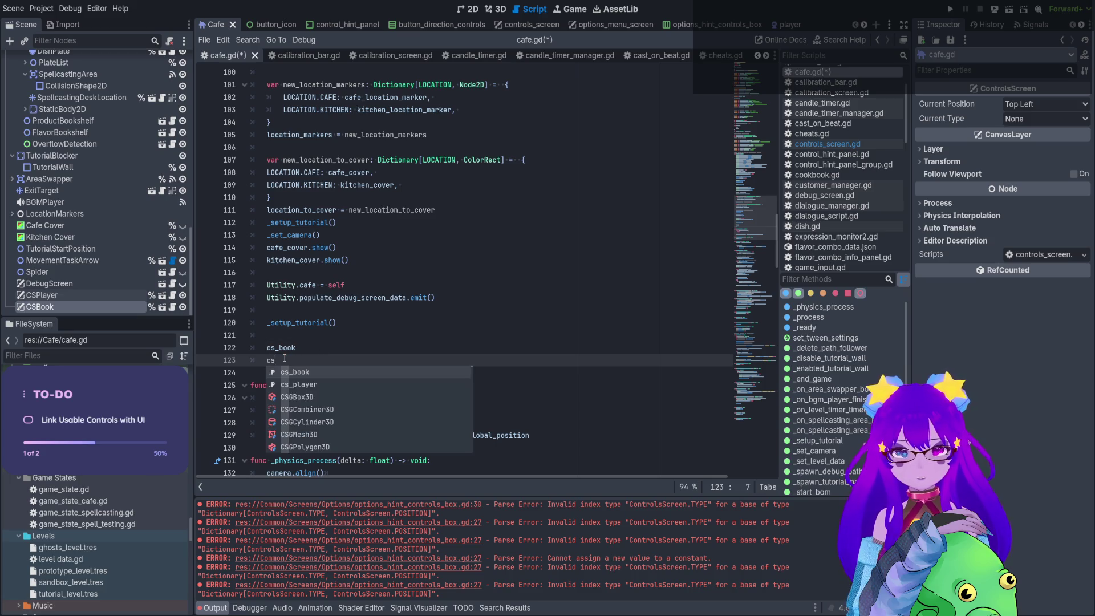
key("Down")
key("Return")
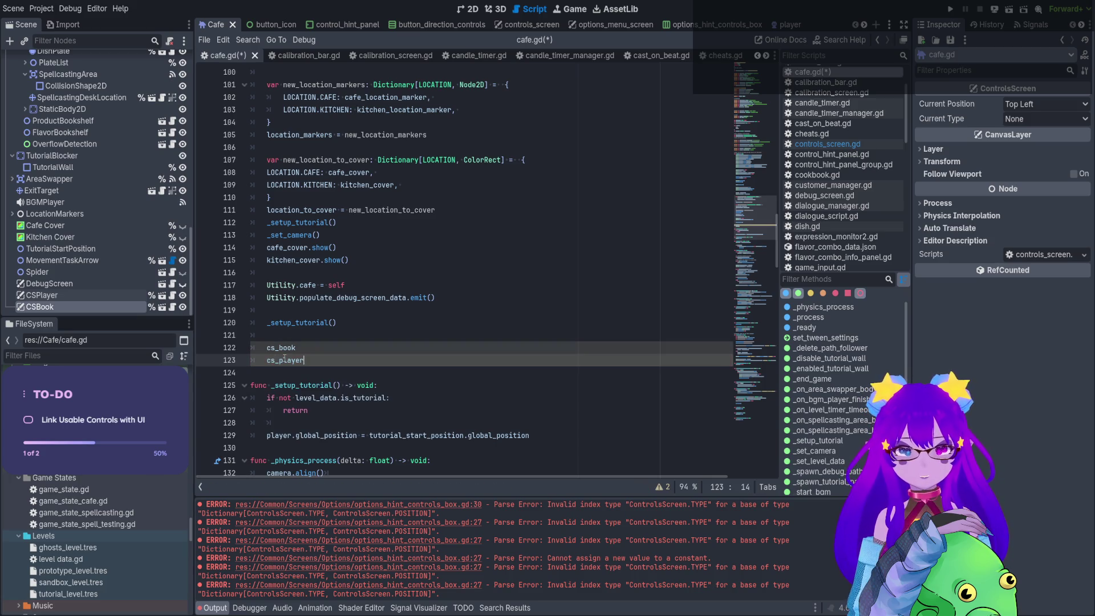
left_click_drag(307, 360, 248, 352)
key("ctrl+s")
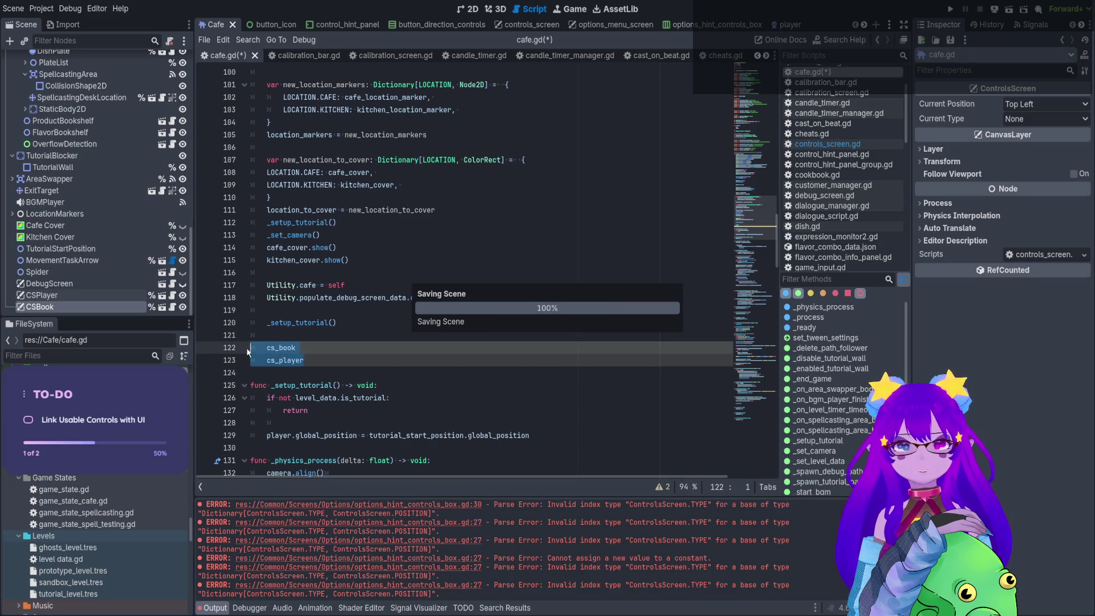
Copy lines 34–36 of options_hint_controls_box.gd, then return to cafe.gd.
left_click(717, 24)
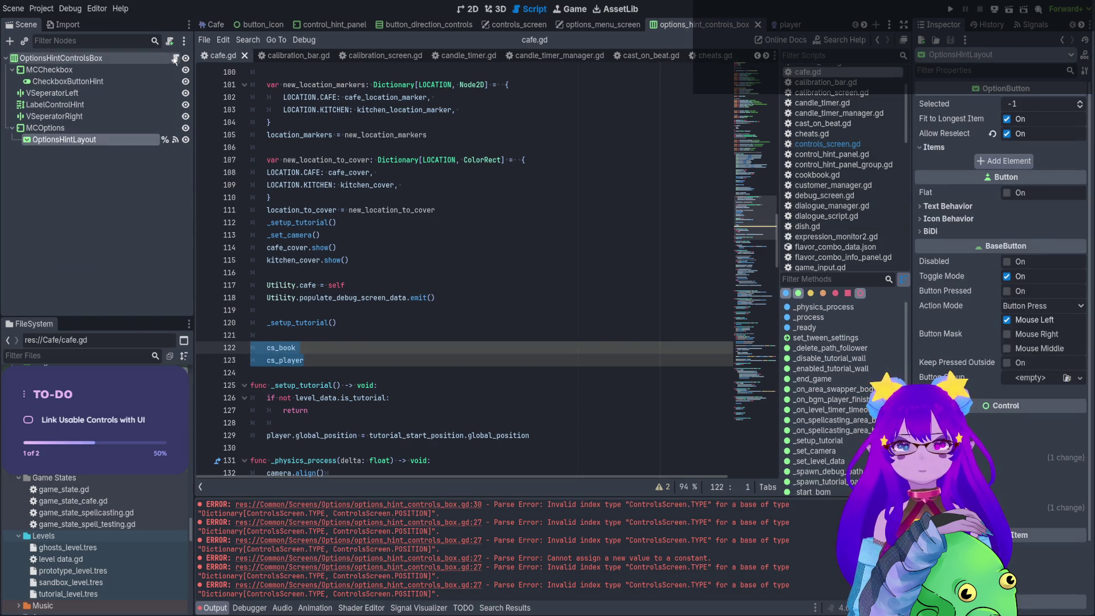
scroll(492, 326, "up", 2)
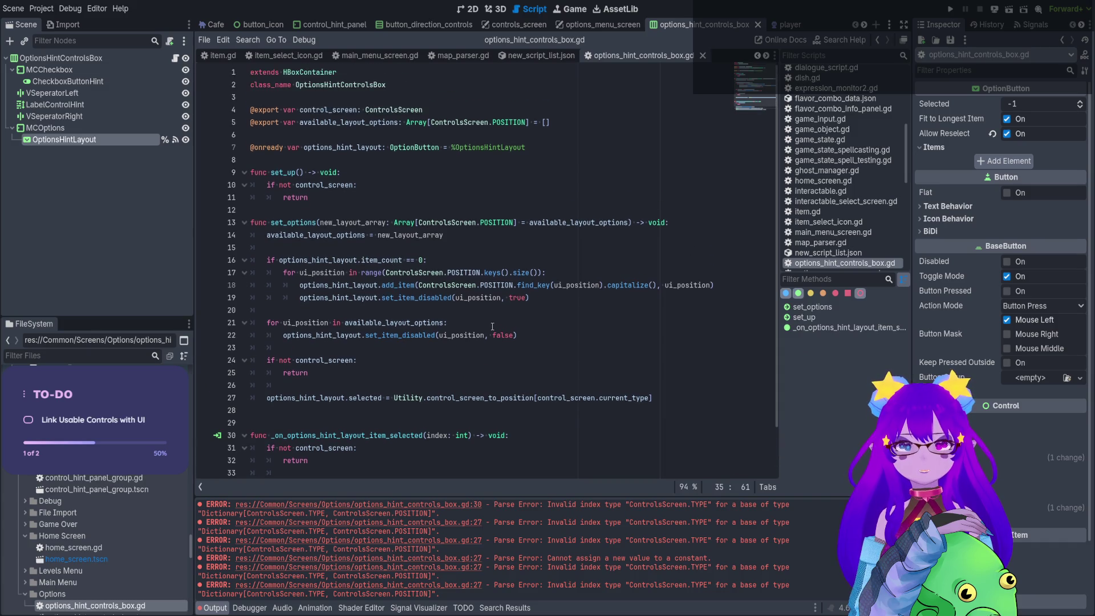
scroll(618, 348, "down", 1)
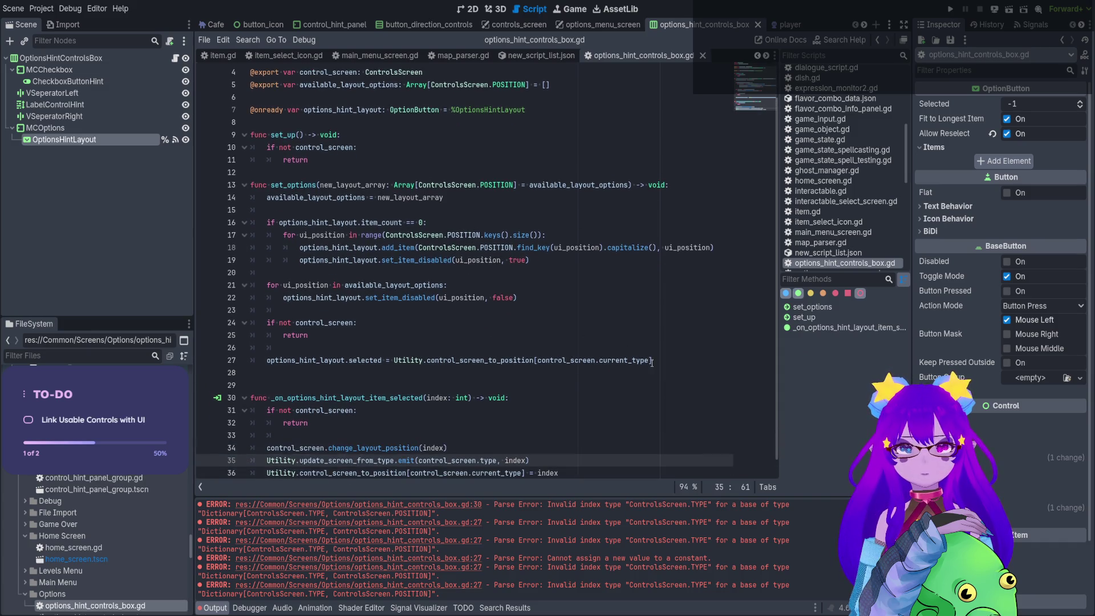
scroll(652, 363, "up", 1)
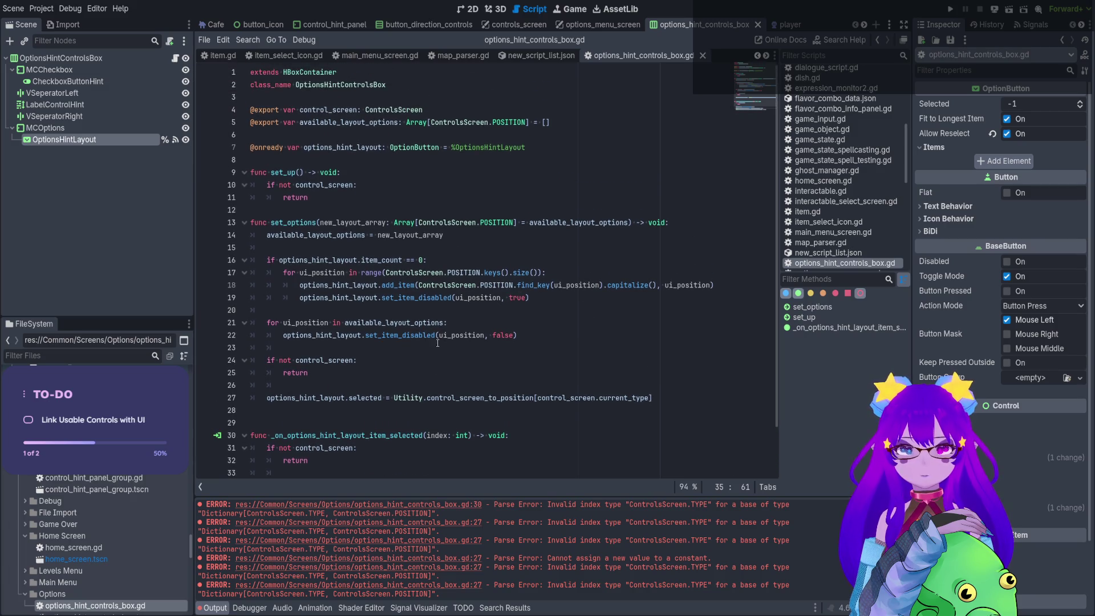
left_click_drag(652, 398, 393, 398)
scroll(393, 427, "down", 1)
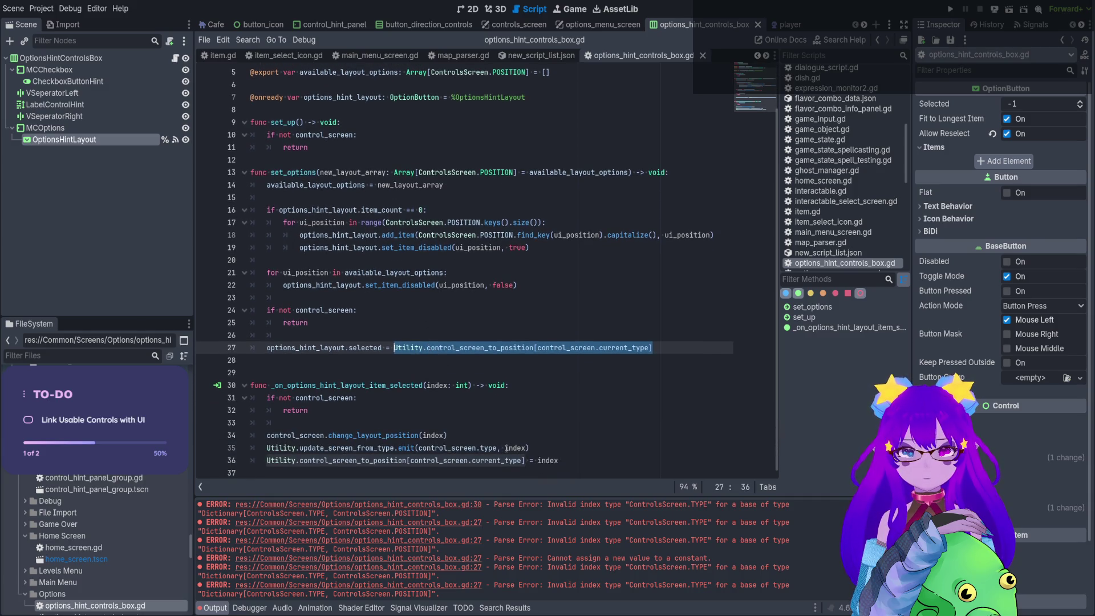
left_click(599, 428)
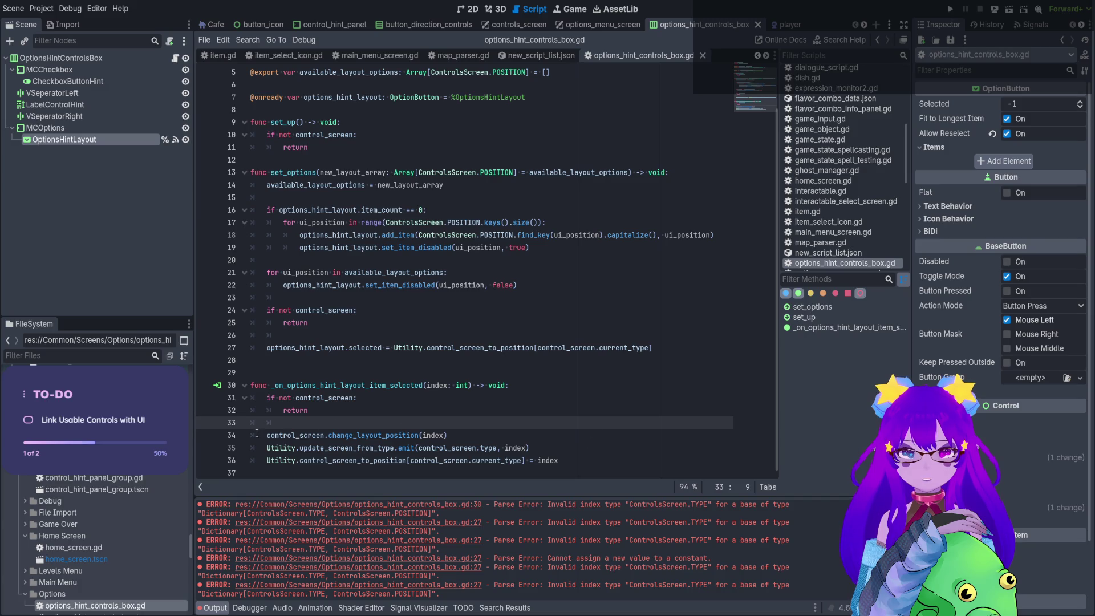
left_click_drag(257, 436, 559, 460)
key("ctrl+c")
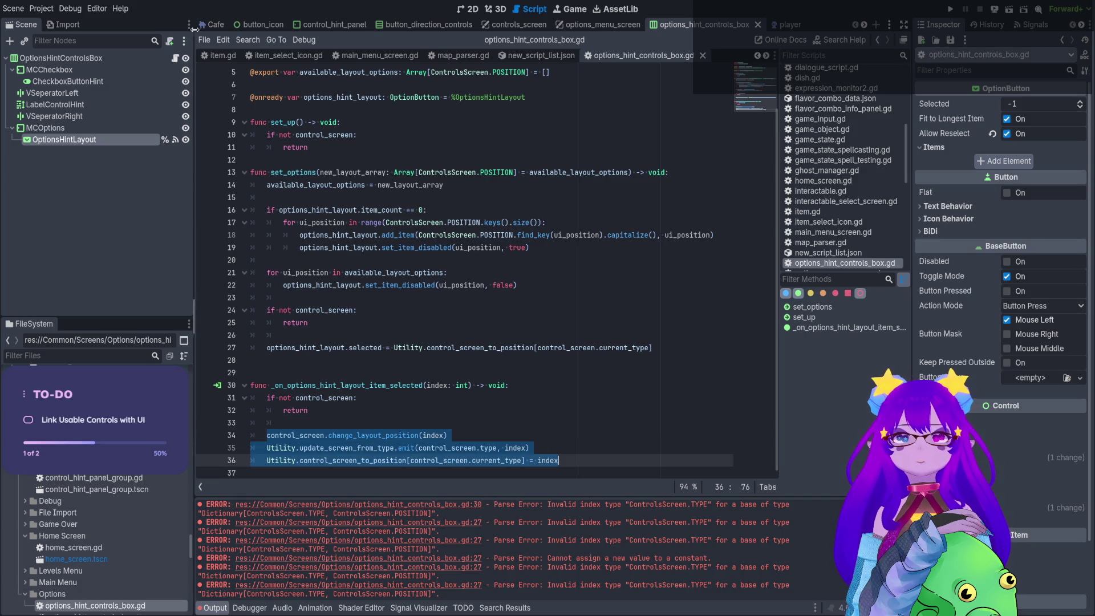
left_click(212, 25)
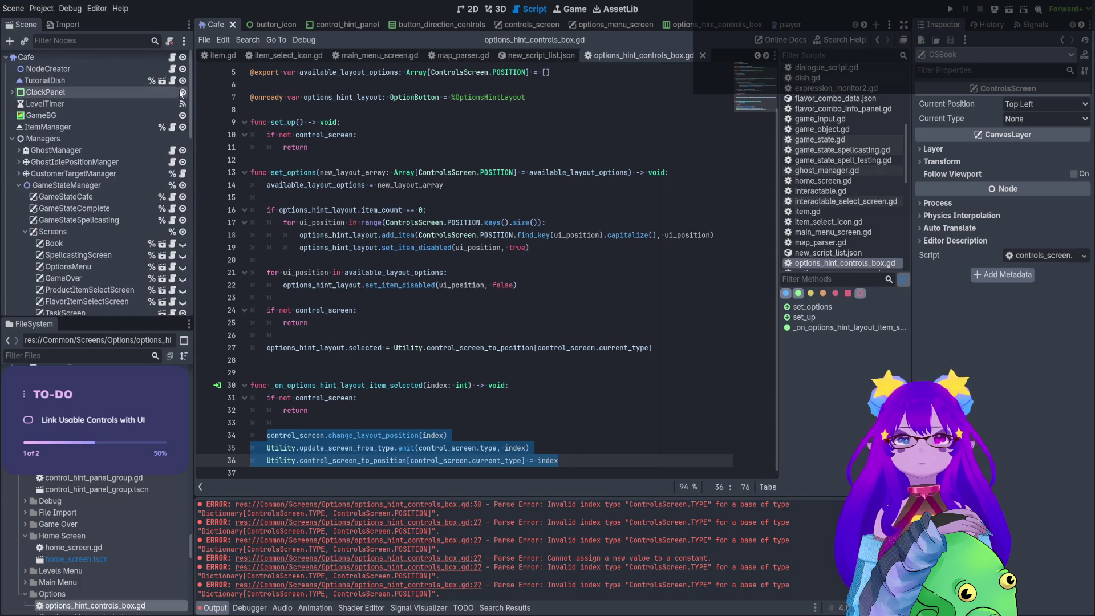
left_click(172, 58)
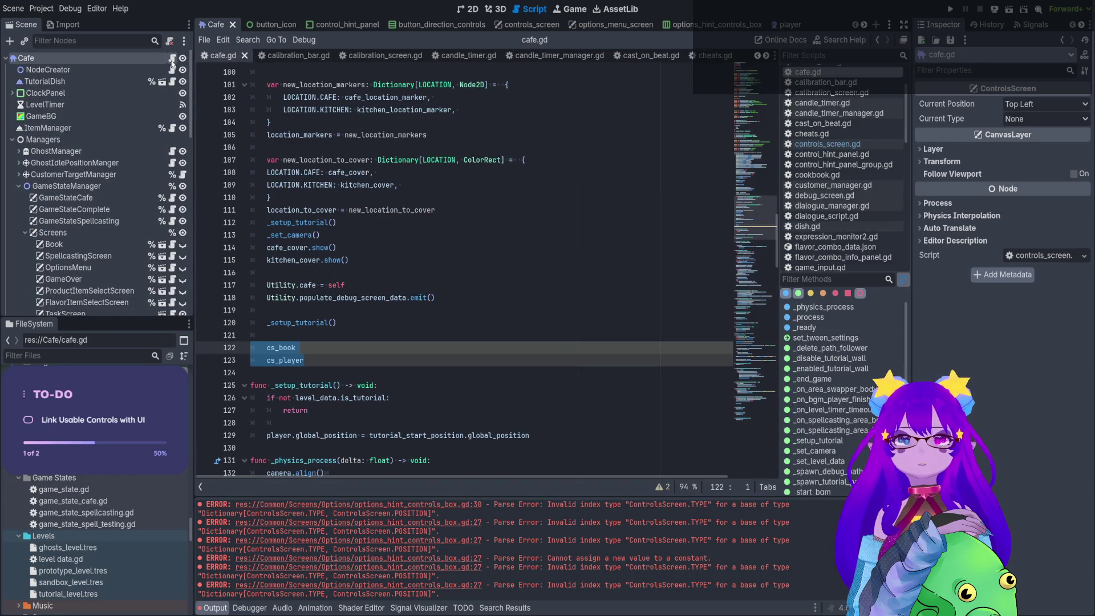
Paste the copied lines below cs_player and change the first call's target to cs_book.
left_click(324, 361)
key("Return")
key("Return")
key("ctrl+v")
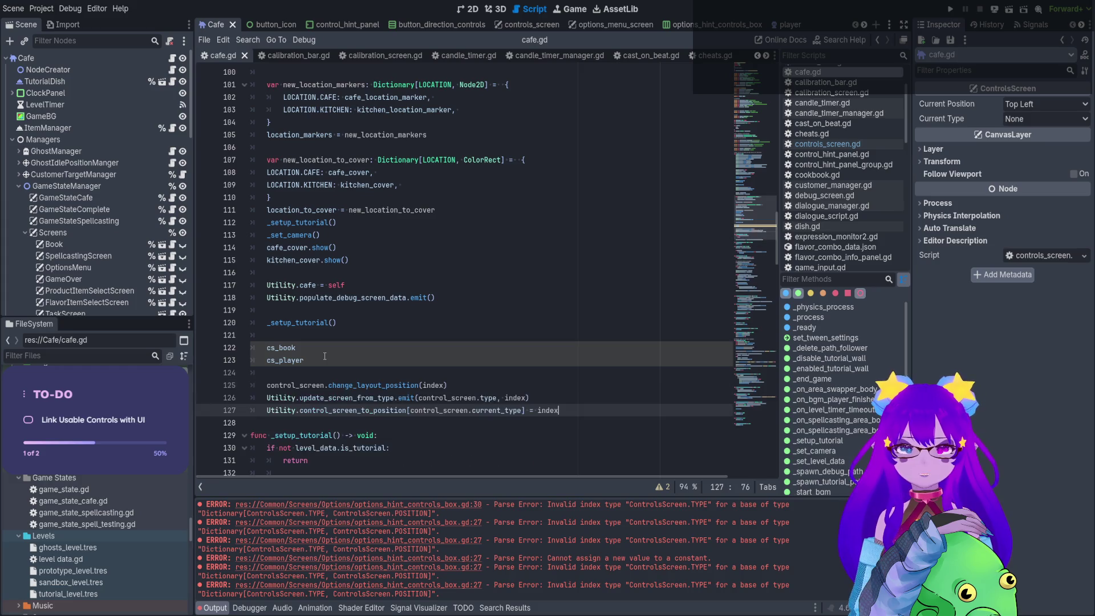
left_click(459, 387)
left_click_drag(339, 386, 419, 386)
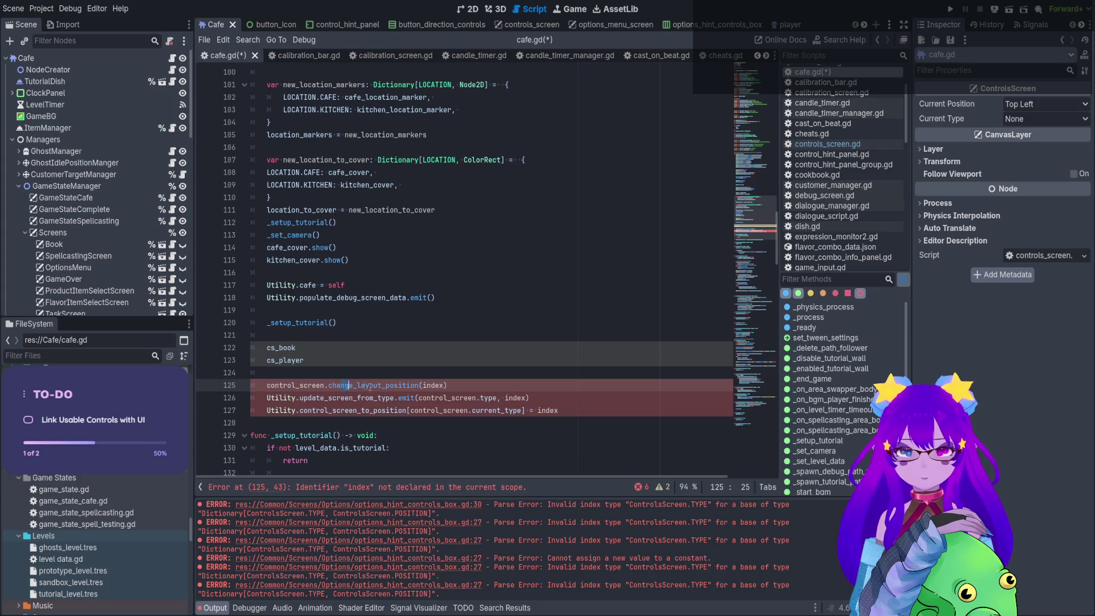
double_click(435, 385)
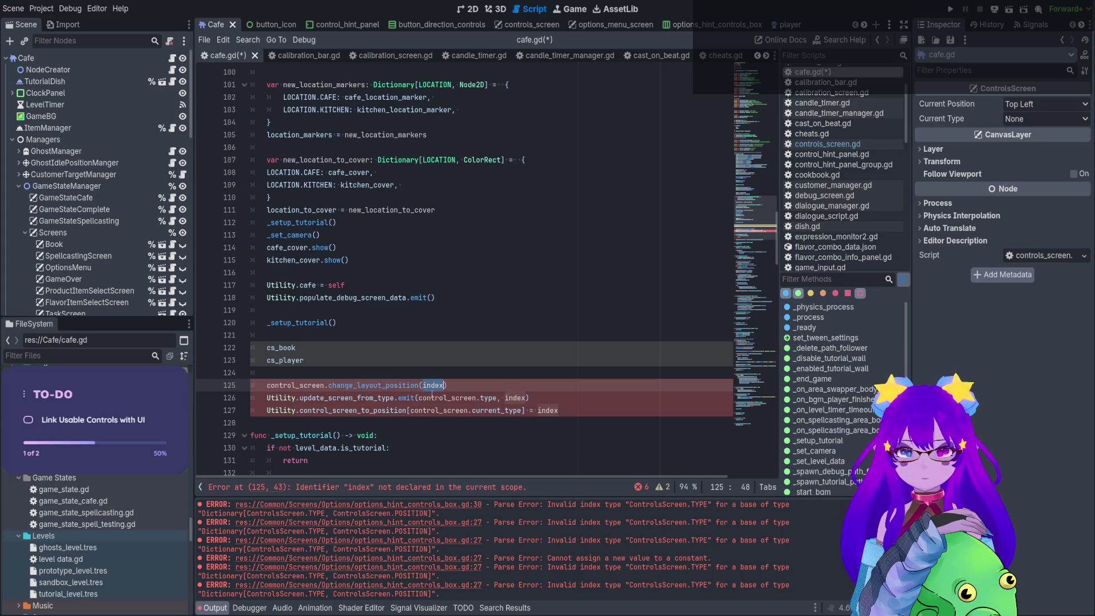
double_click(272, 352)
key("ctrl+c")
double_click(295, 386)
key("ctrl+v")
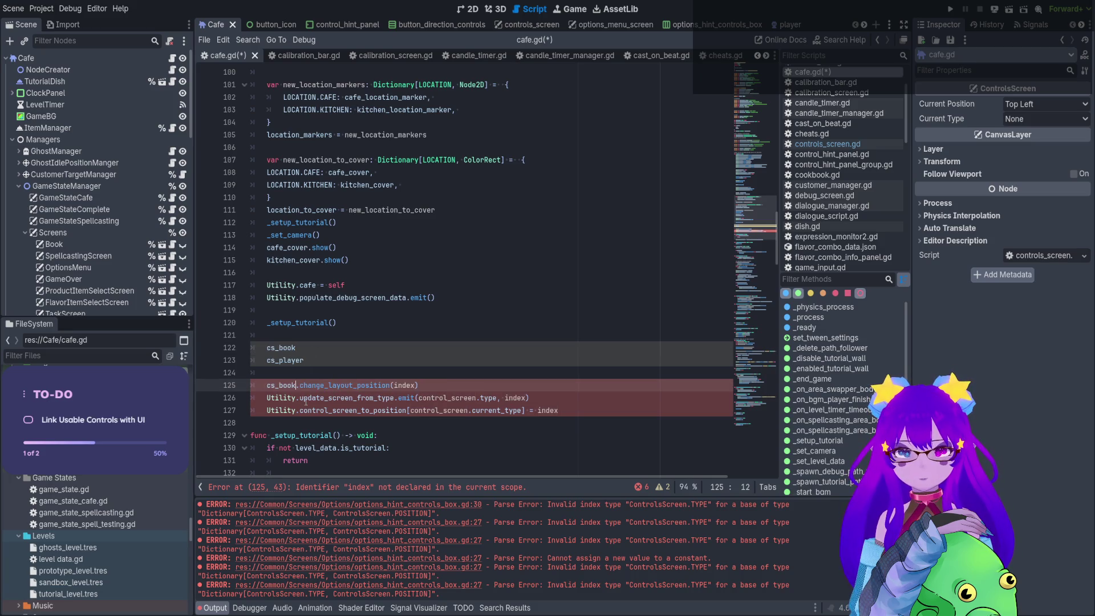
double_click(411, 386)
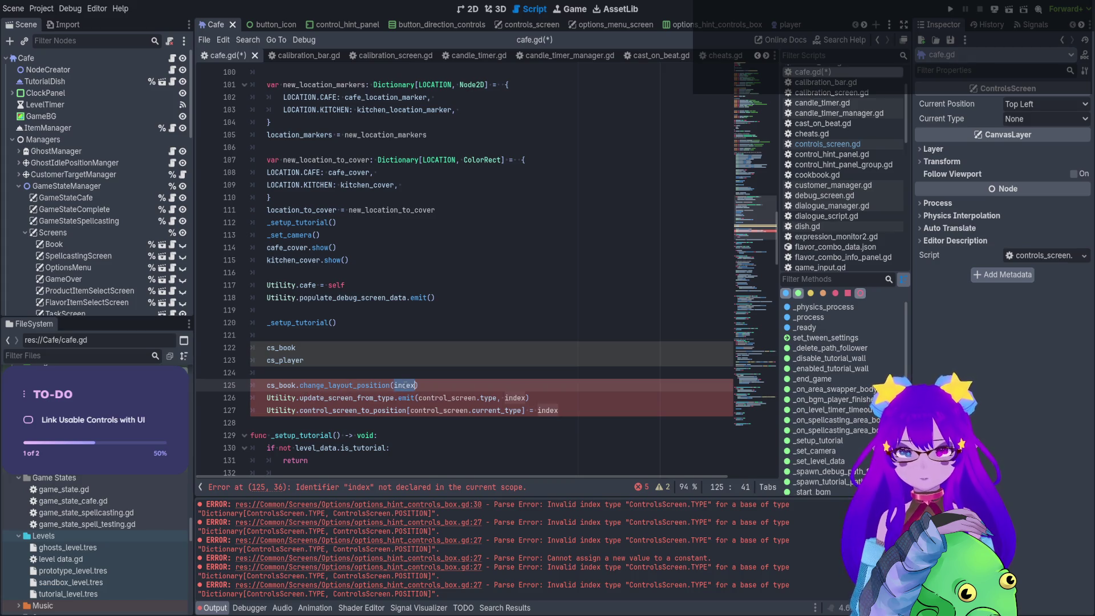
Make the cs_book call pass Utility.control_screen_to_position[ControlsScreen.TYPE.BOOK] instead of index.
left_click_drag(267, 411, 525, 410)
key("ctrl+c")
key("BackSpace")
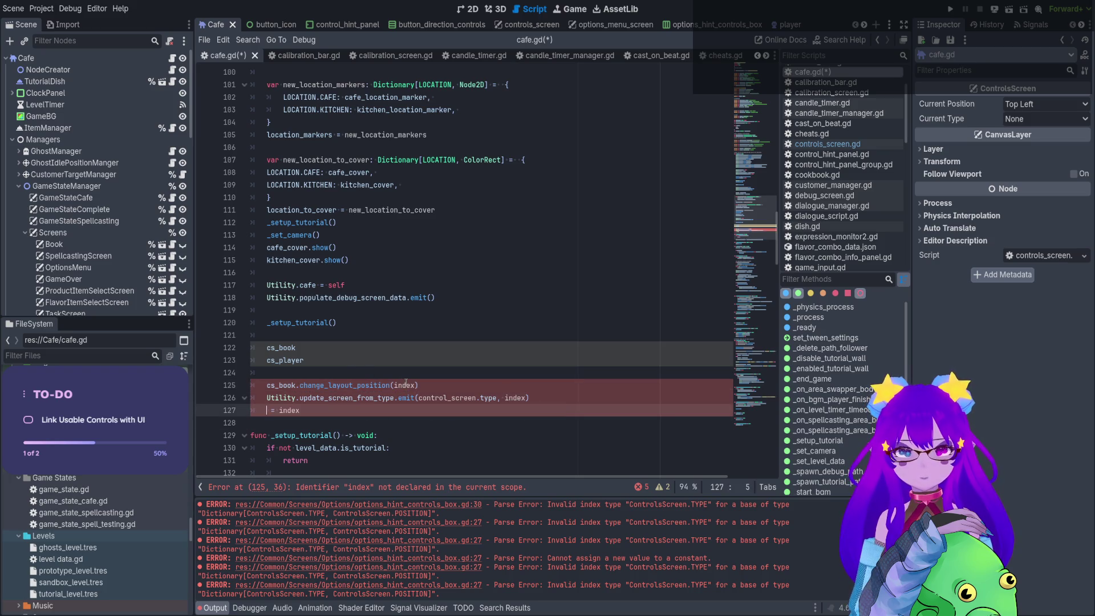
double_click(406, 385)
key("ctrl+v")
double_click(615, 386)
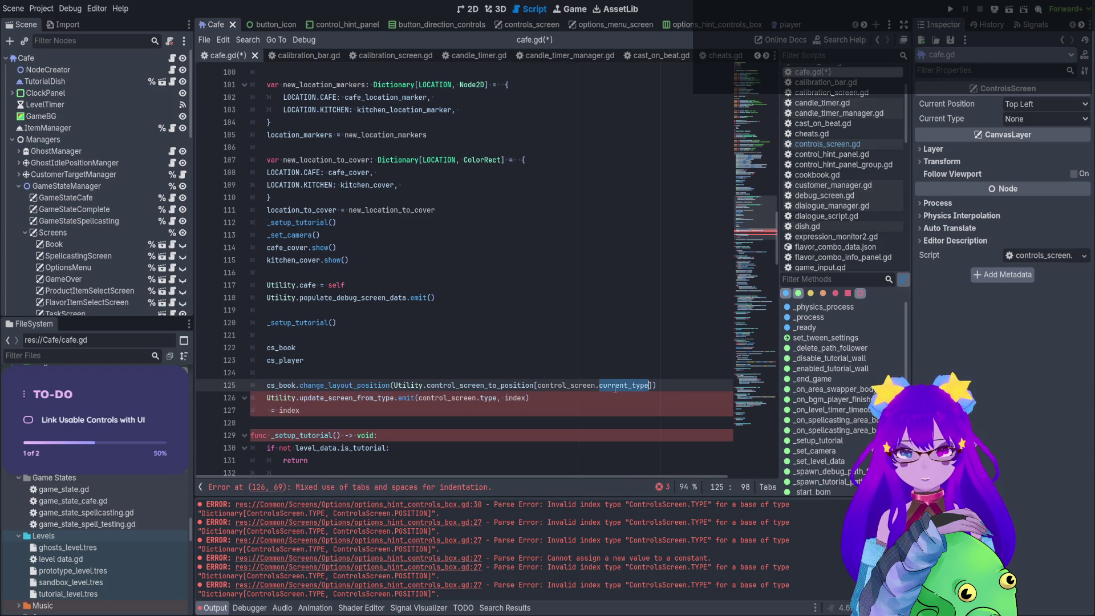
key("BackSpace")
key("BackSpace")
key("BackSpace")
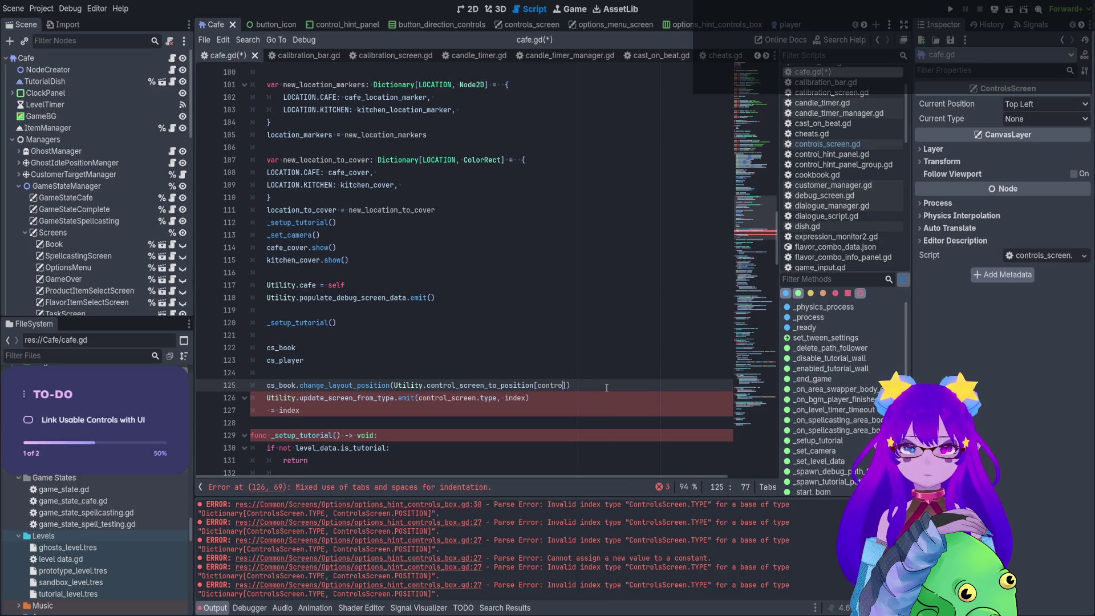
key("BackSpace")
key("BackSpace")
key("BackSpace")
type("Con")
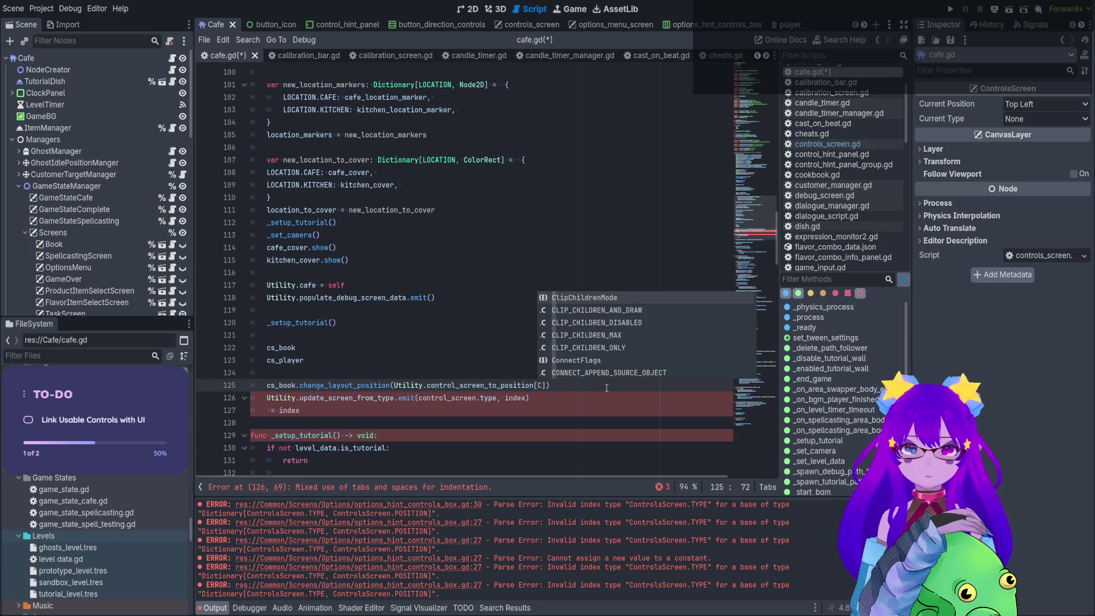
type("trolsS")
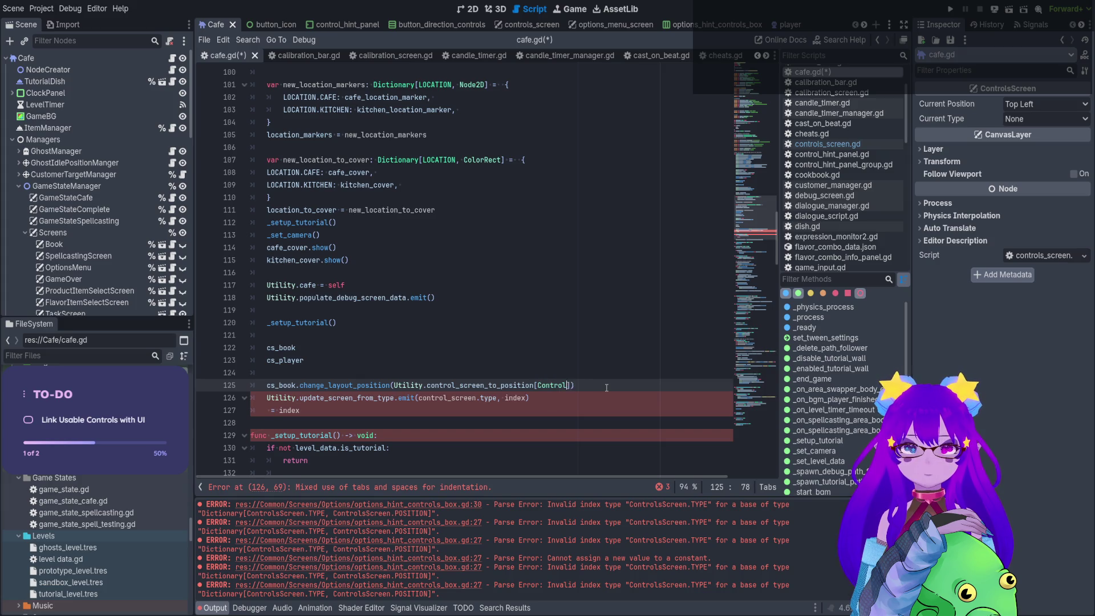
key("Return")
type(".")
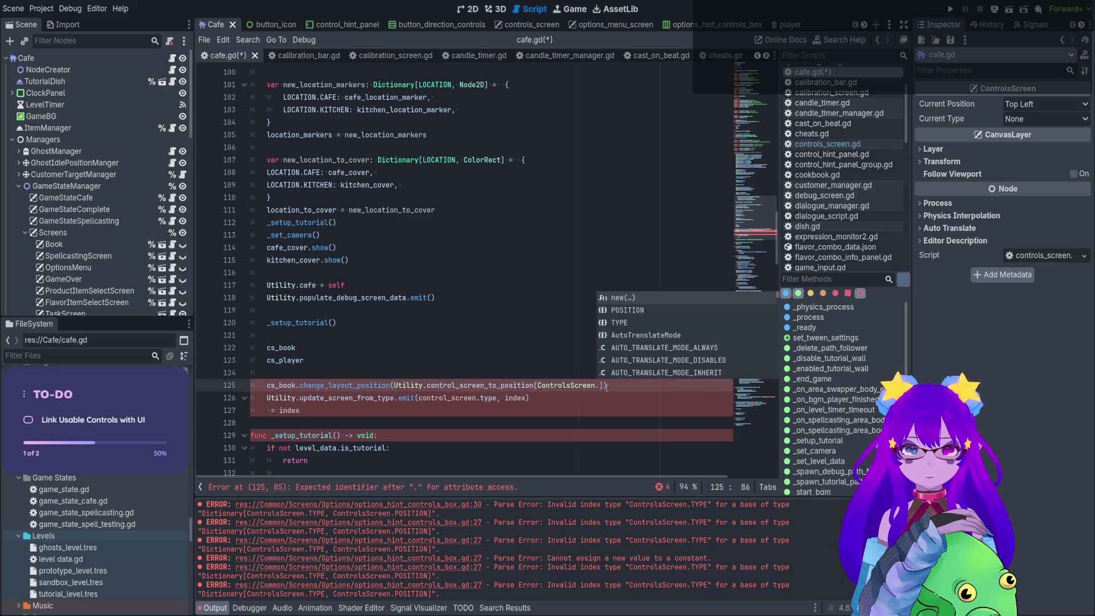
type("TYPE.")
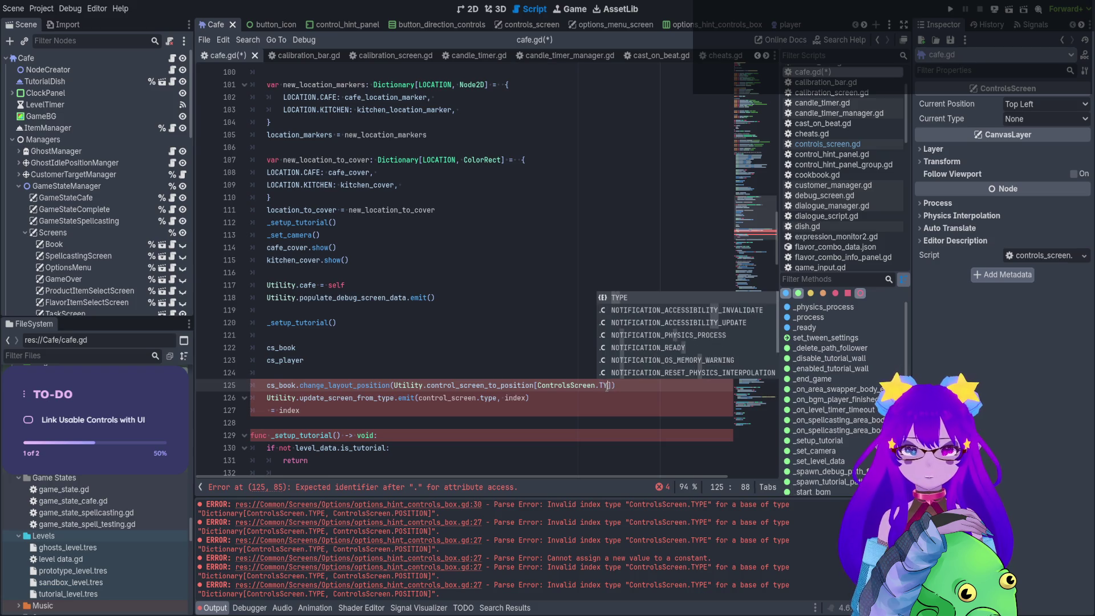
type("BOOK")
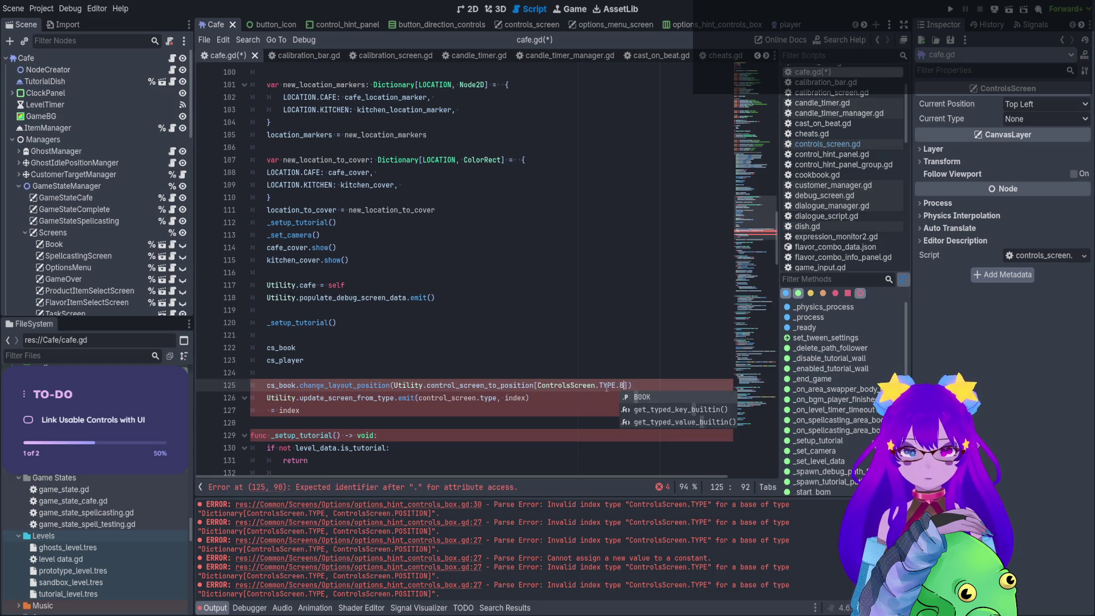
key("Return")
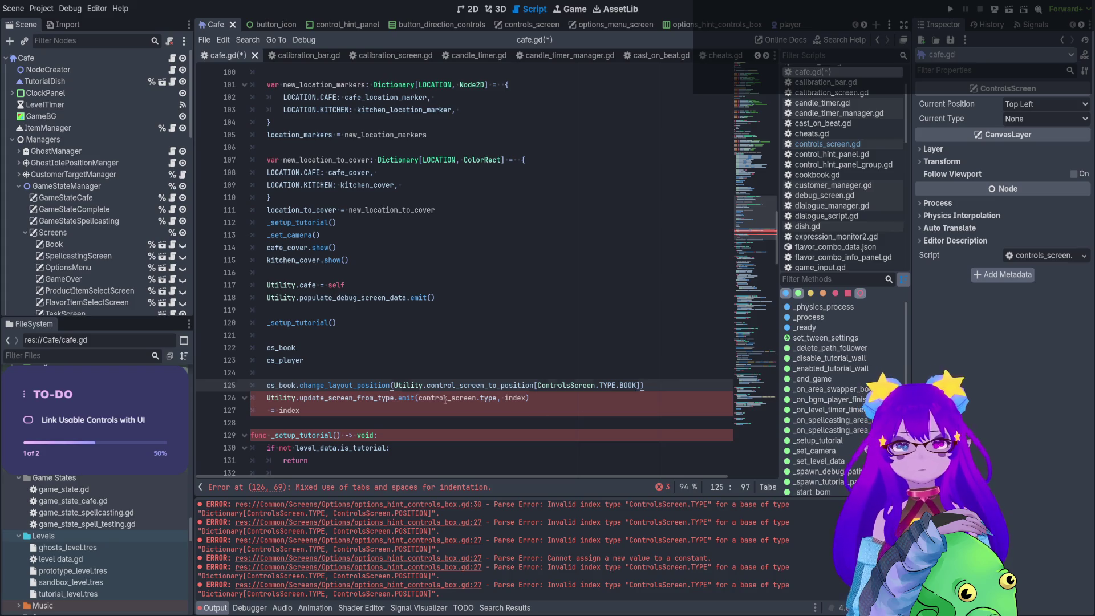
Add a matching cs_player line using ControlsScreen.TYPE.PLAYER and delete the leftover and bare lines.
key("ctrl+shift+d")
double_click(629, 397)
type("PLA")
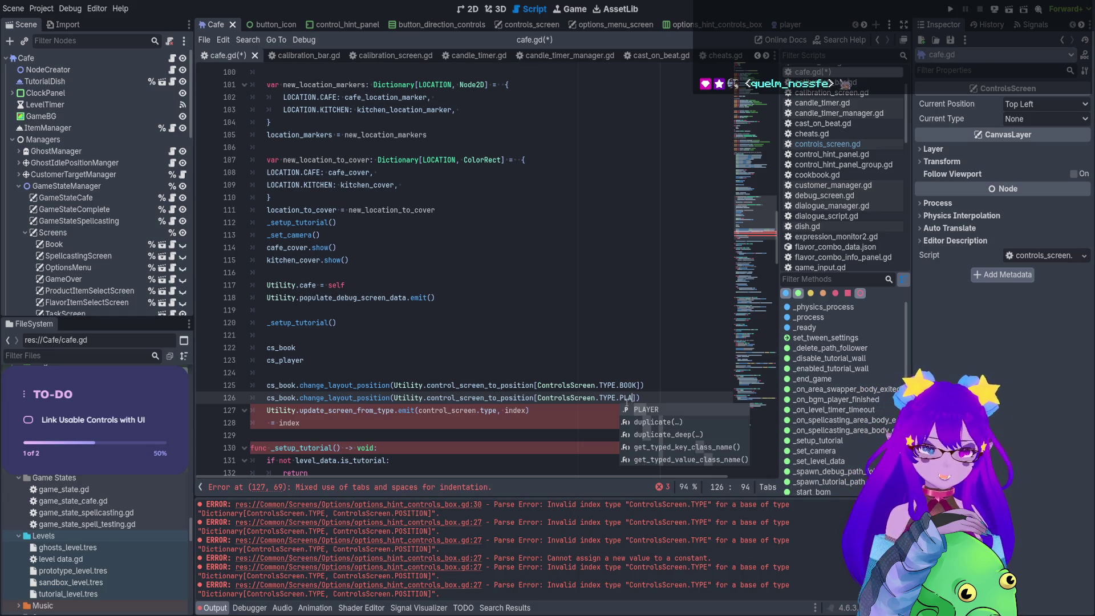
key("Return")
double_click(289, 360)
key("ctrl+c")
double_click(280, 398)
key("ctrl+v")
left_click_drag(520, 421, 251, 410)
left_click_drag(303, 375, 235, 348)
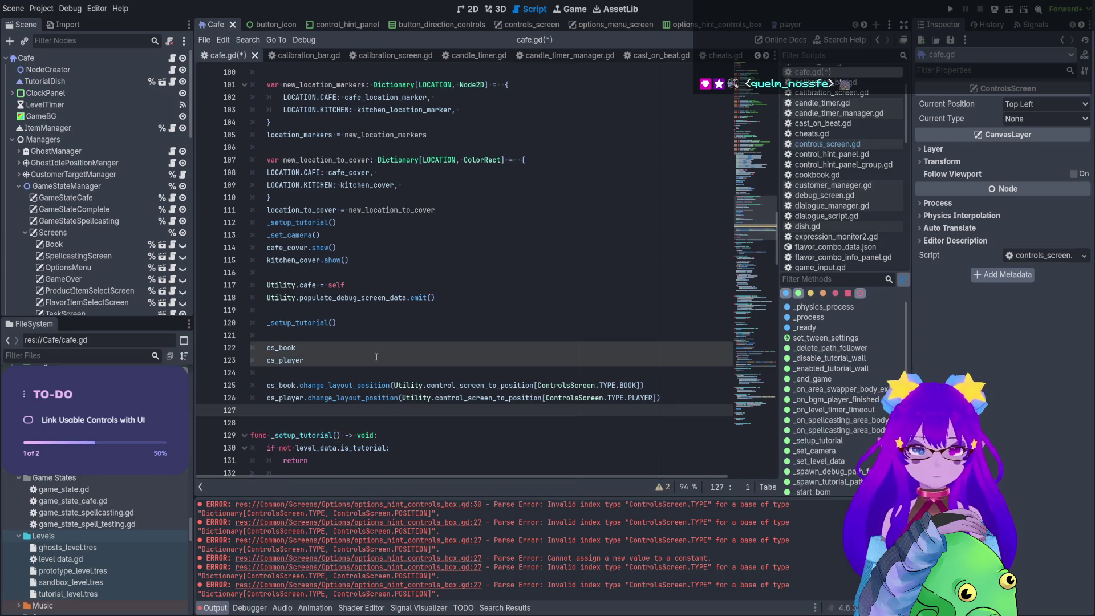
key("BackSpace")
key("BackSpace")
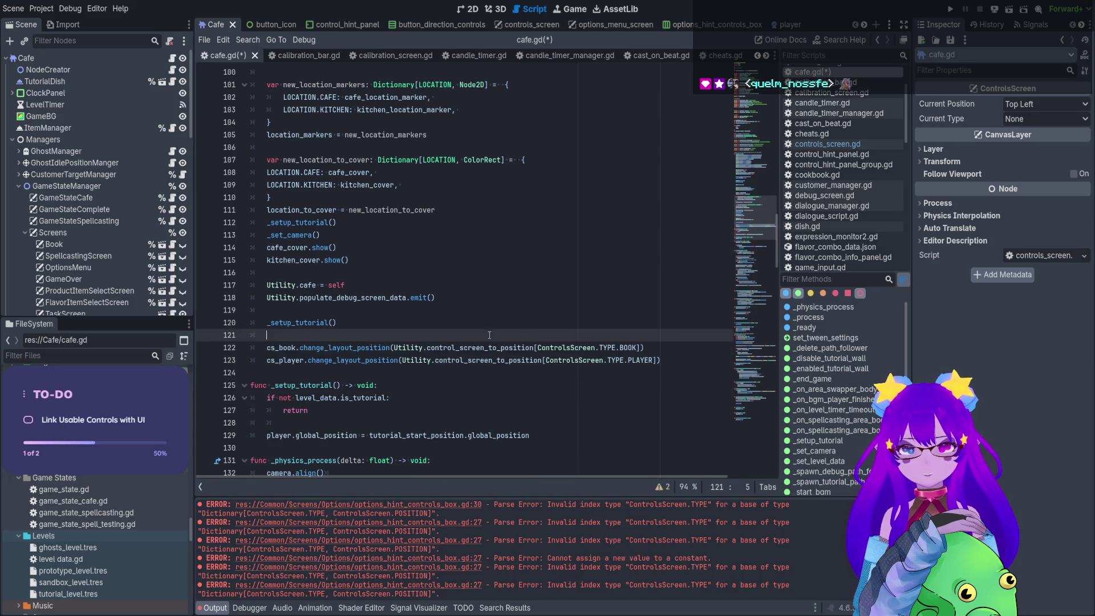
Remove the blank line after _setup_tutorial() in cafe.gd and save.
left_click(476, 322)
key("ctrl+s")
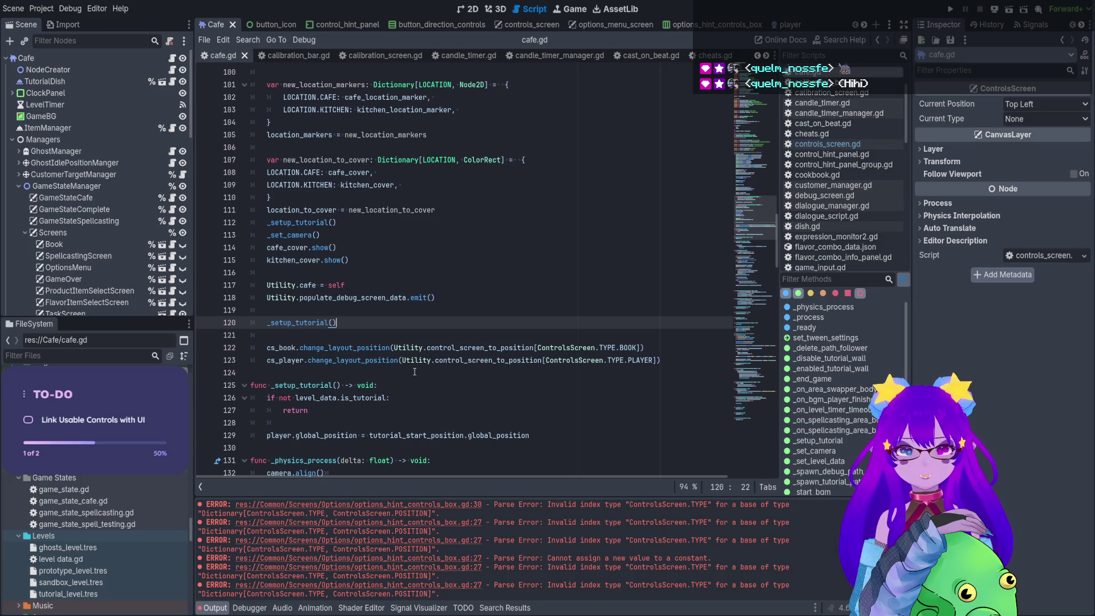
scroll(86, 229, "down", 15)
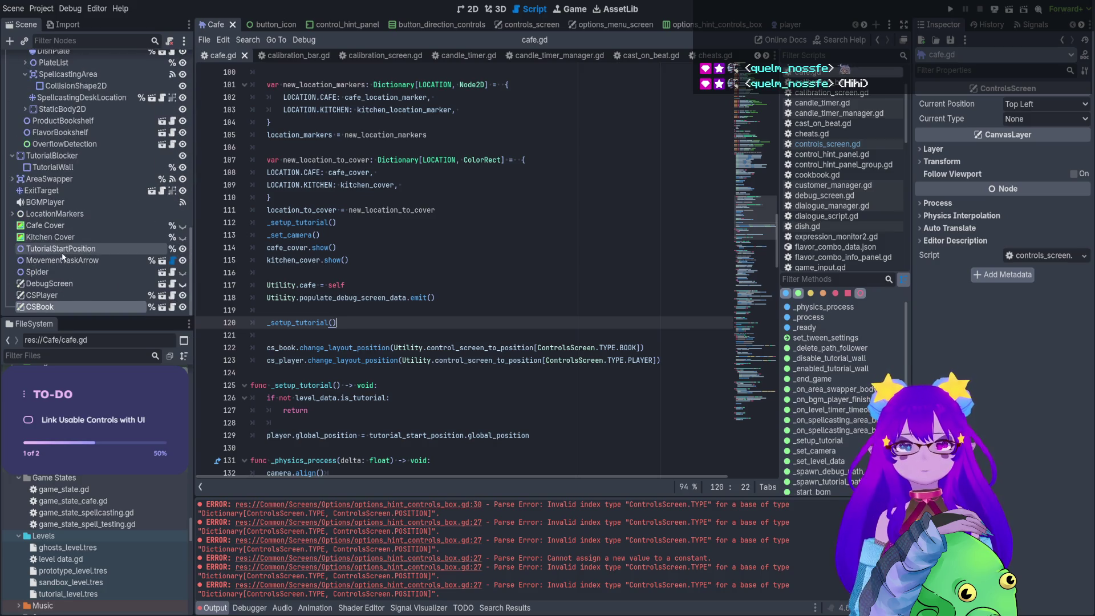
Set CSPlayer's Current Type to Player and CSBook's to Book, then save the Cafe scene.
left_click(42, 295)
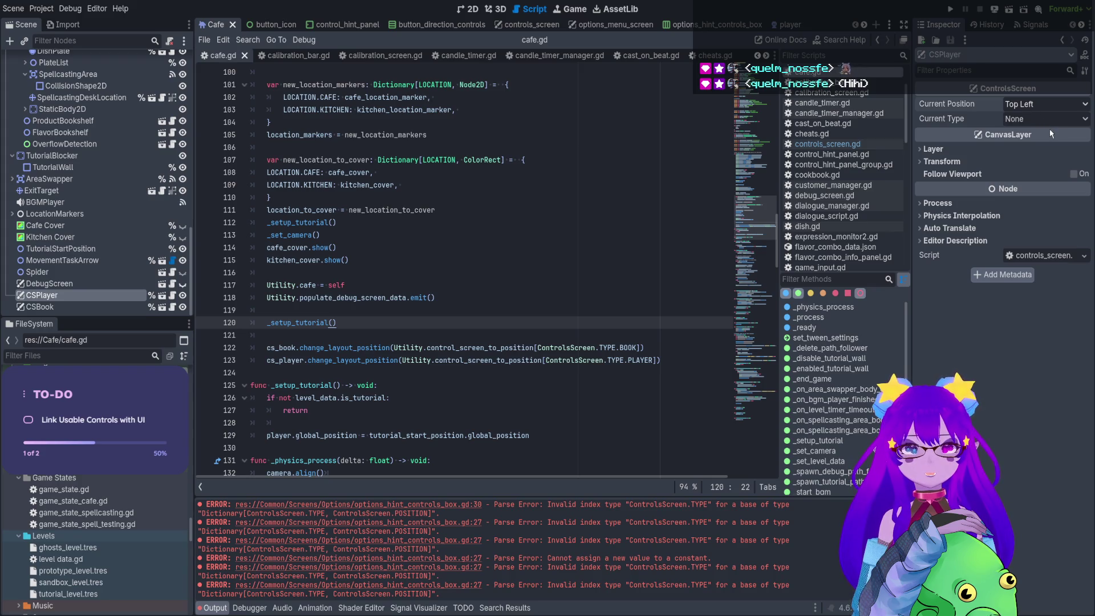
left_click(1013, 122)
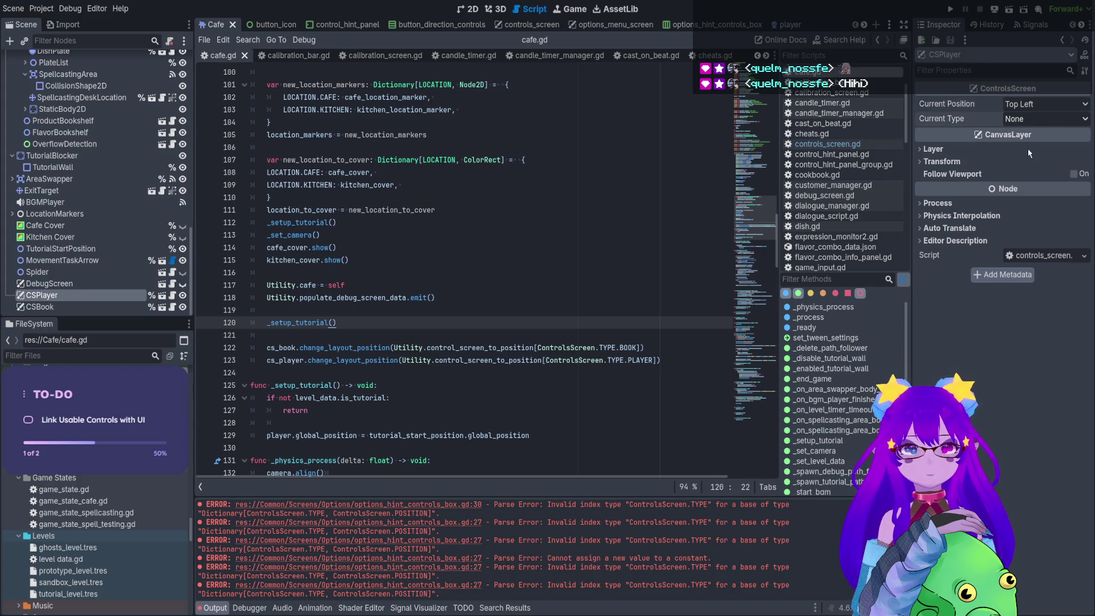
left_click(1028, 144)
left_click(73, 305)
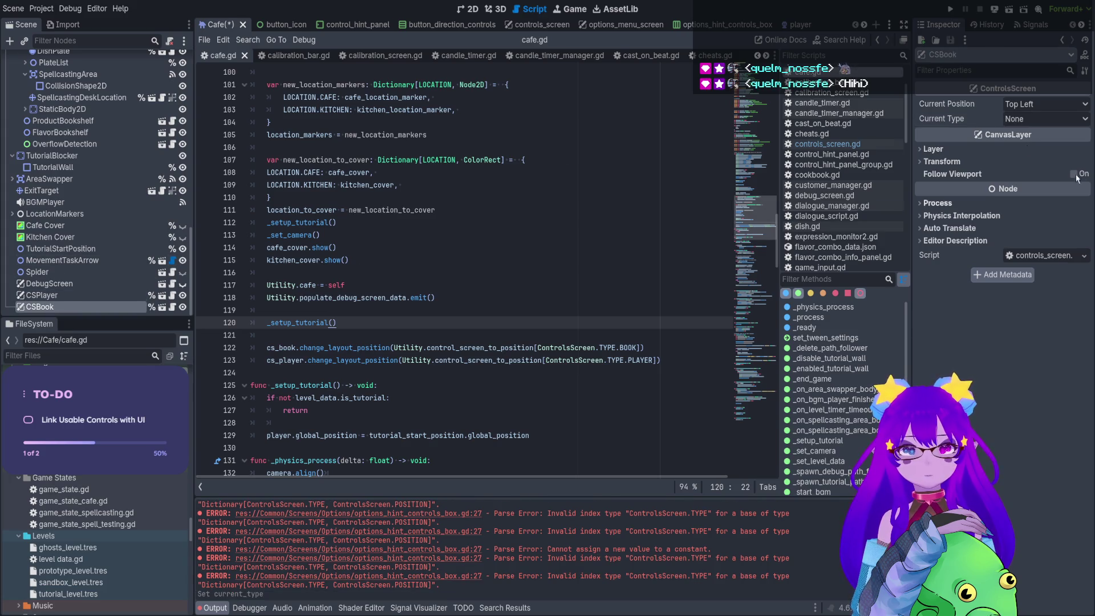
left_click(1044, 118)
left_click(1033, 155)
key("ctrl+s")
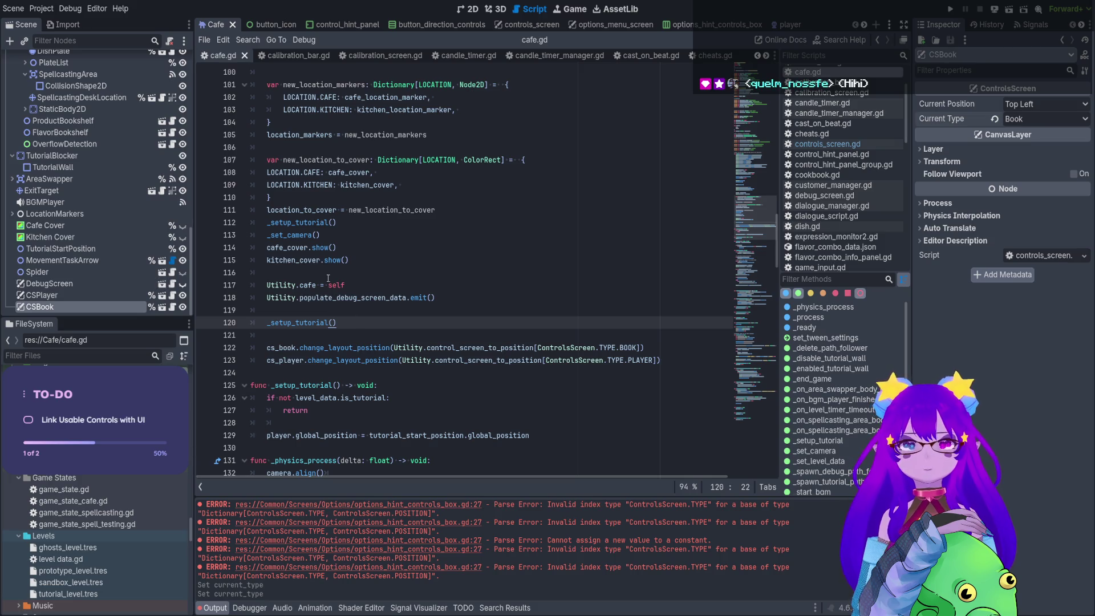
key("ctrl+F1")
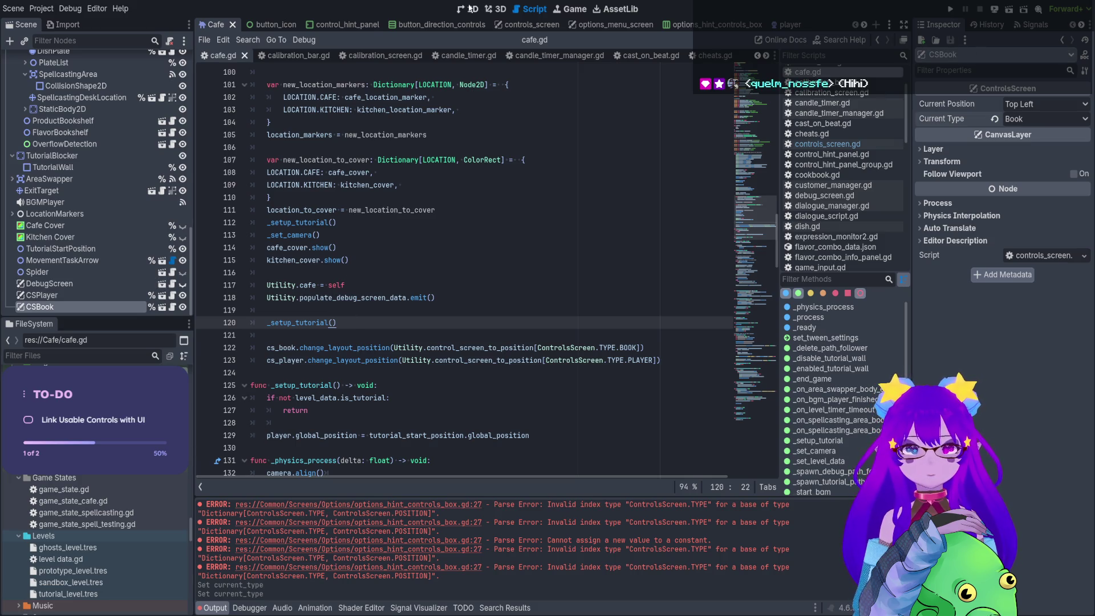
Select CSPlayer and expand, then collapse, its Transform section to check its settings.
left_click(117, 297)
left_click(955, 167)
left_click(951, 165)
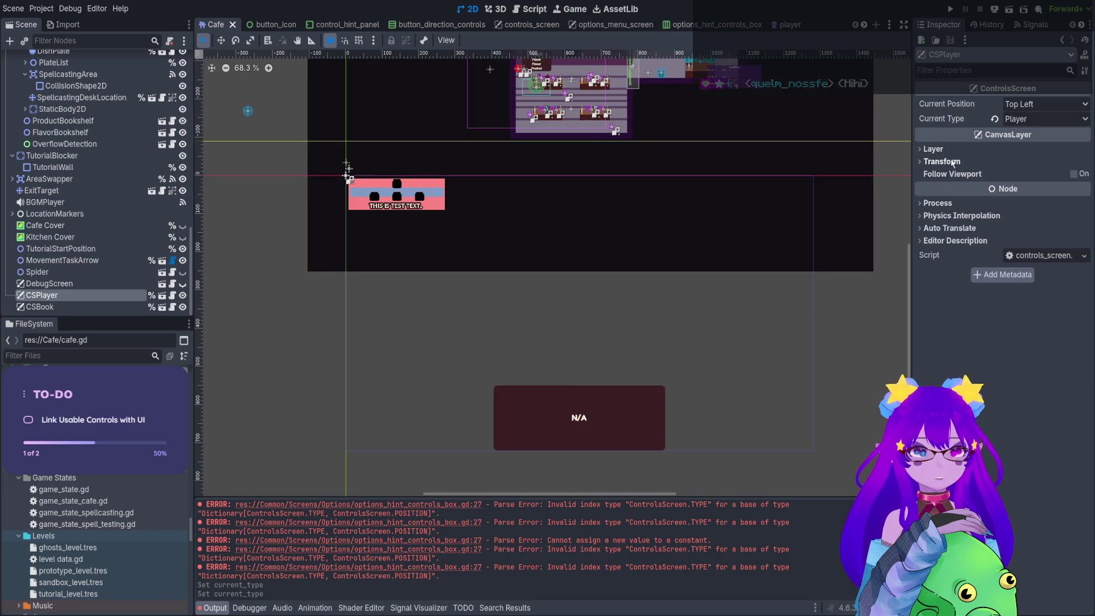
left_click(951, 165)
left_click(951, 165)
left_click(951, 165)
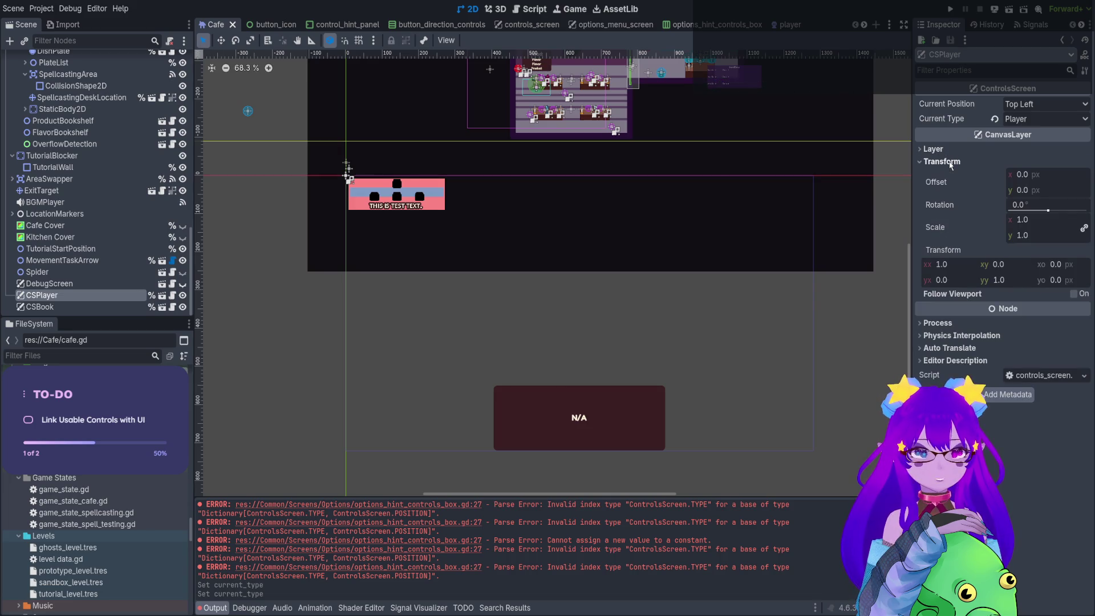
left_click(951, 163)
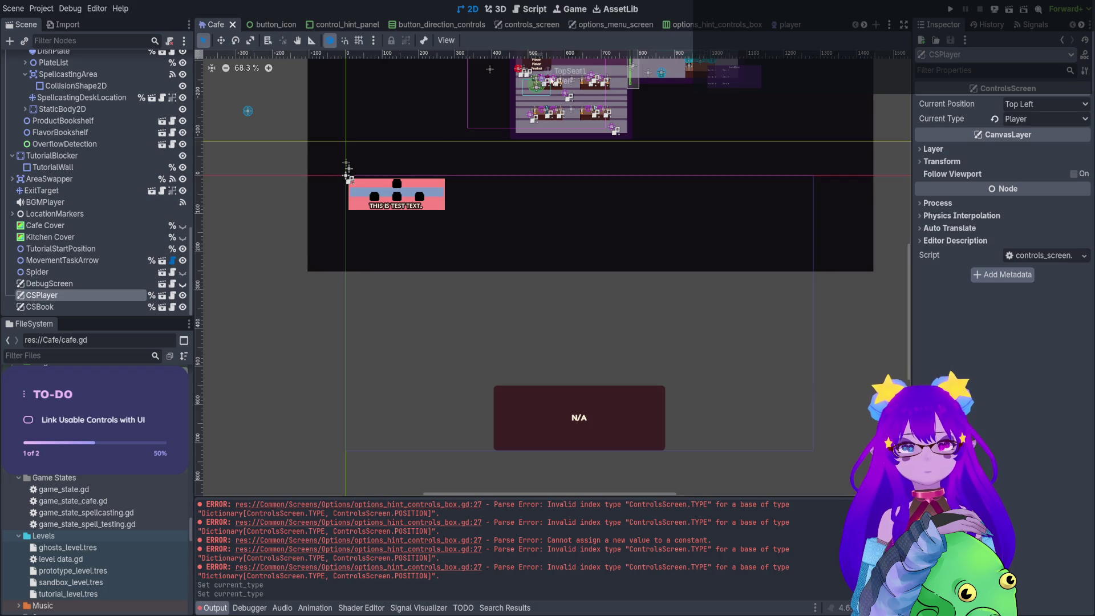
In options_menu_screen, set CSBookTest's Current Type to Book and save.
left_click(609, 24)
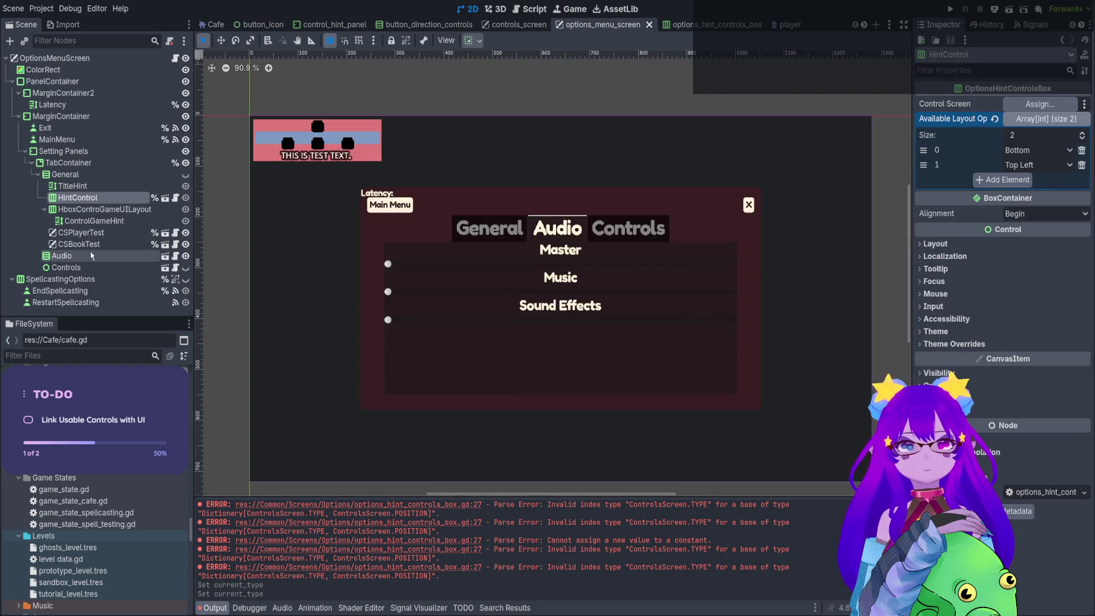
left_click(115, 234)
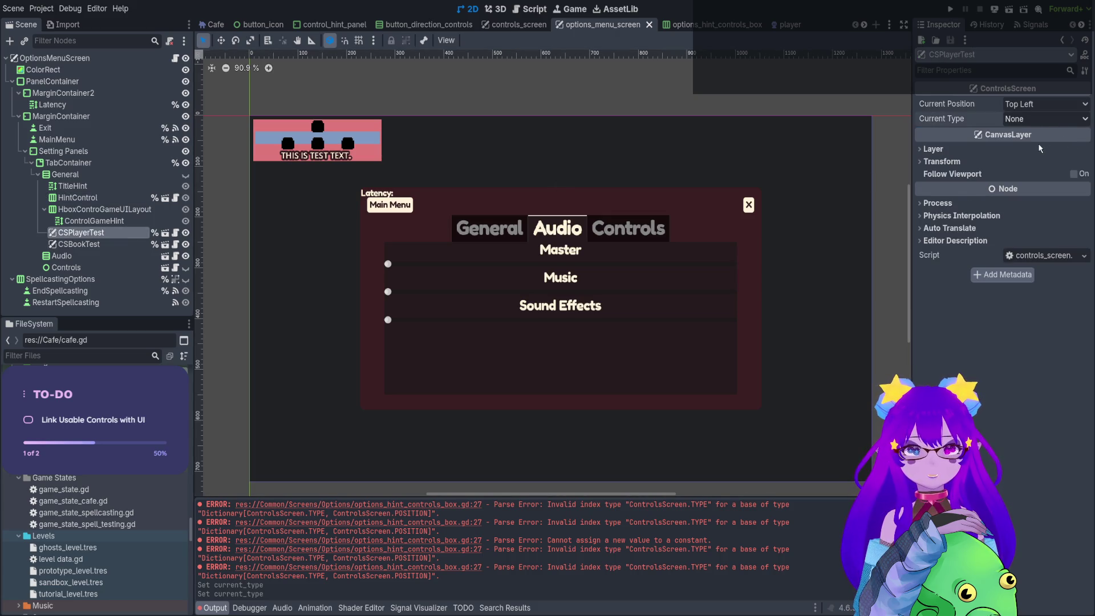
key("Down")
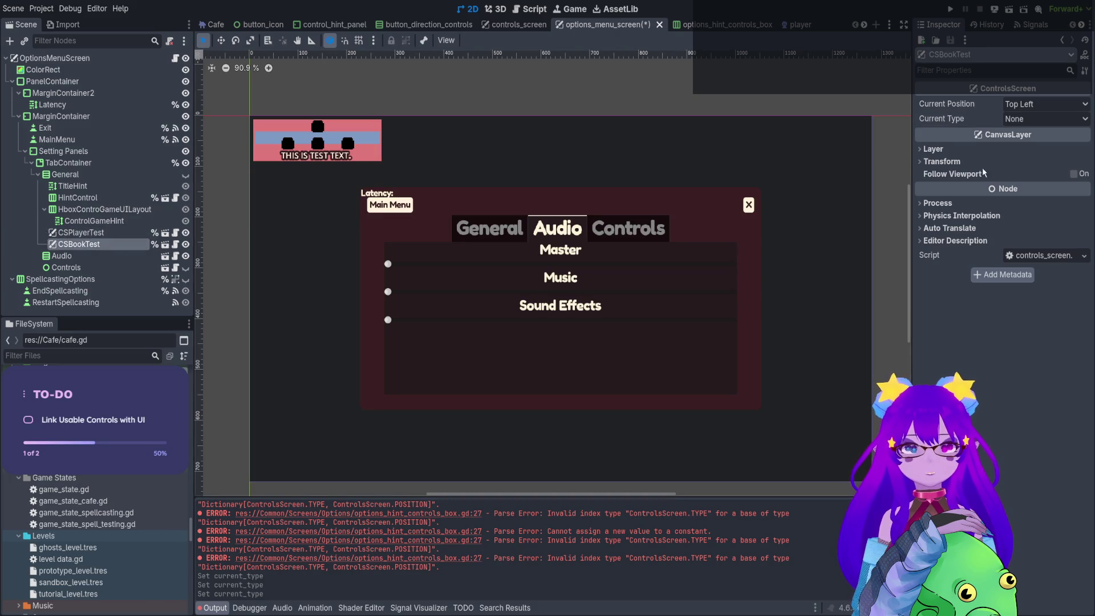
left_click(1008, 128)
key("ctrl+s")
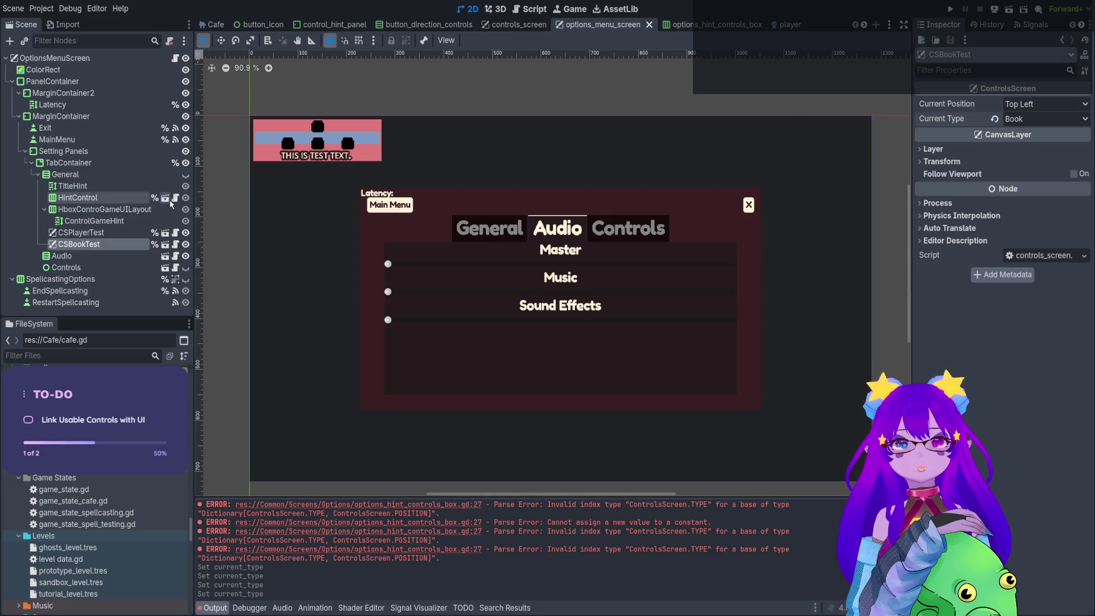
Assign CSPlayerTest as HintControl's Control Screen, keeping the Bottom and Top Left layout options, and save.
left_click(123, 199)
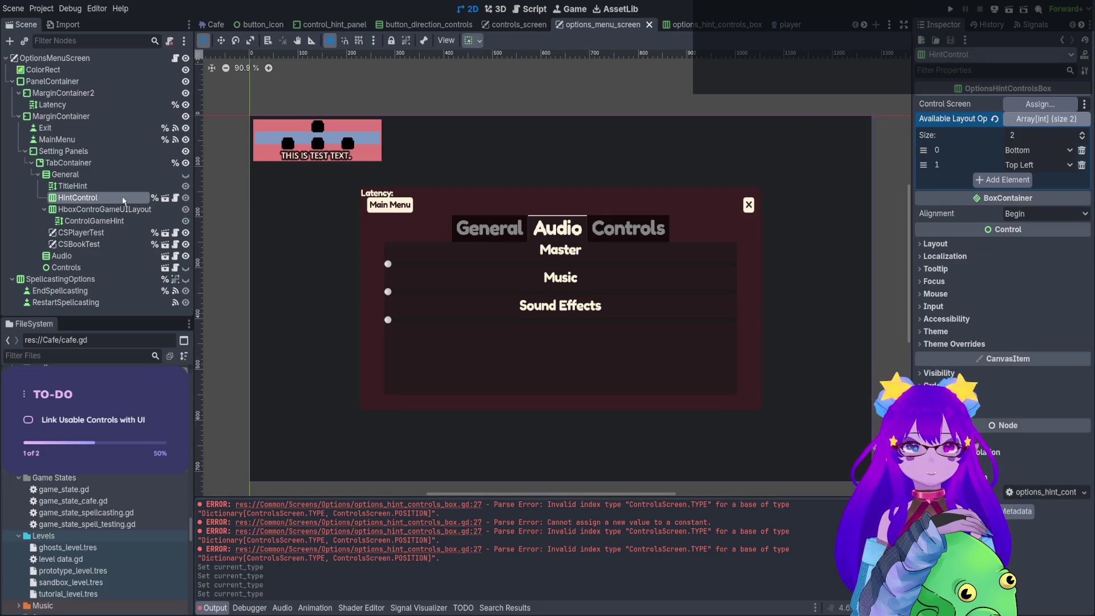
mouse_move(81, 233)
left_mouse_down()
mouse_move(973, 138)
mouse_move(1019, 107)
left_mouse_up()
key("ctrl+s")
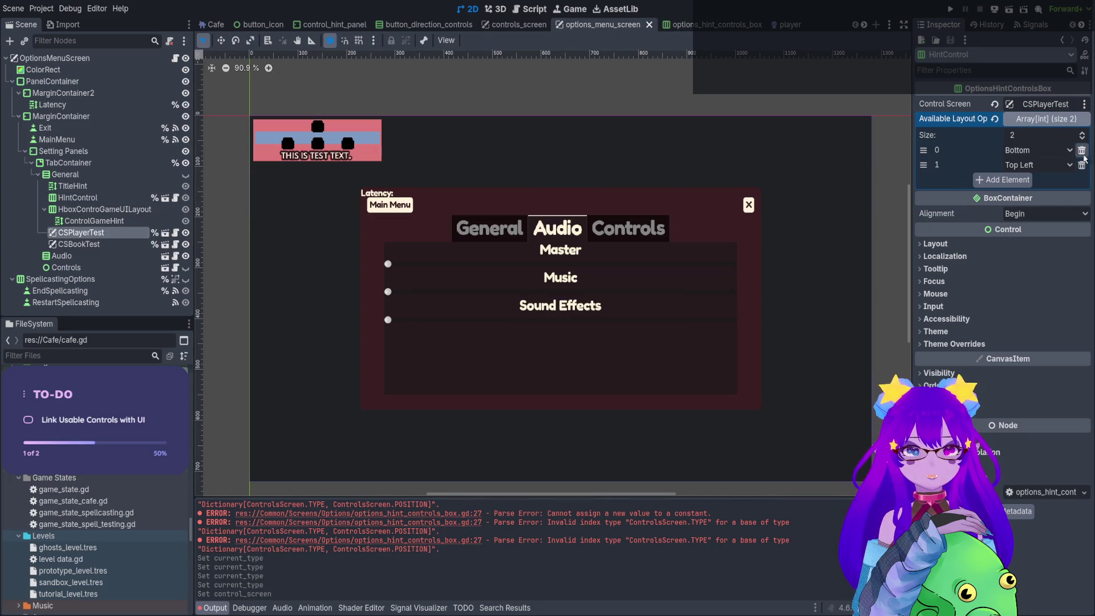
left_click(1082, 150)
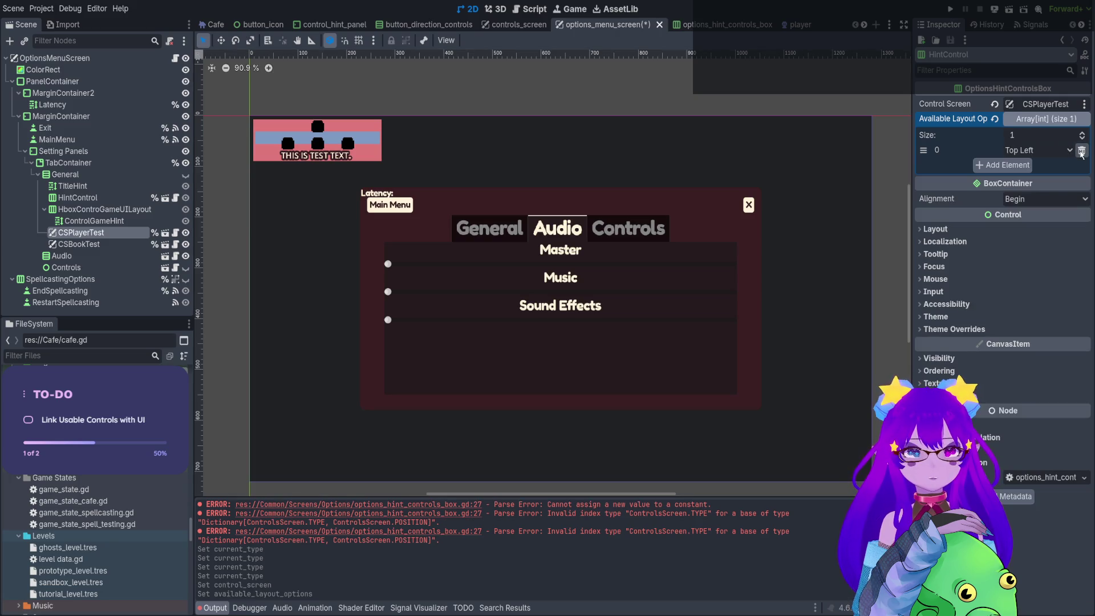
left_click(1082, 138)
key("ctrl+s")
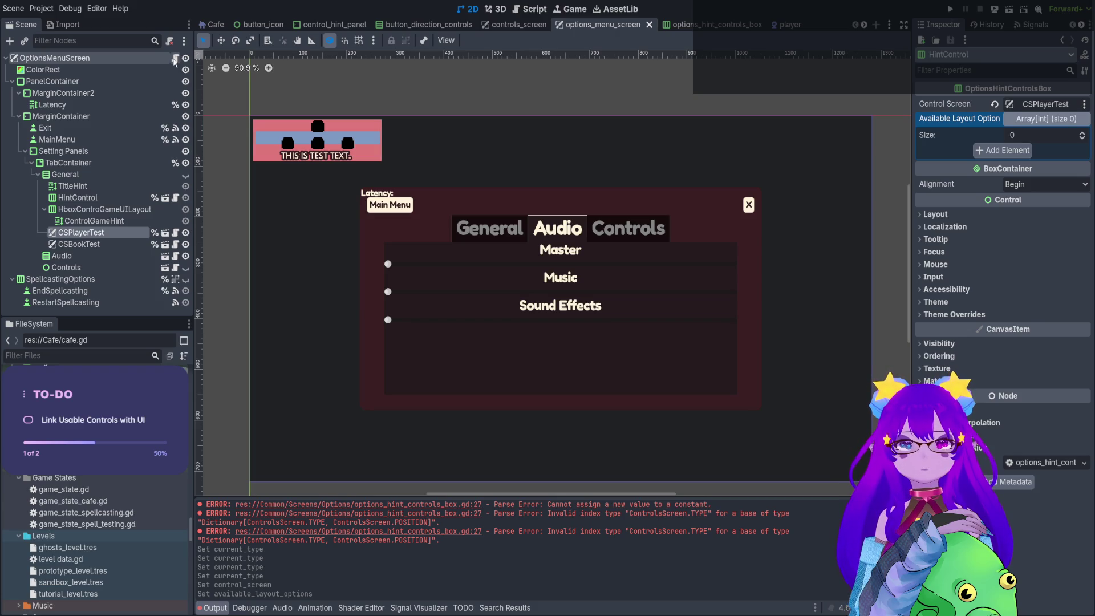
key("ctrl+z")
key("ctrl+s")
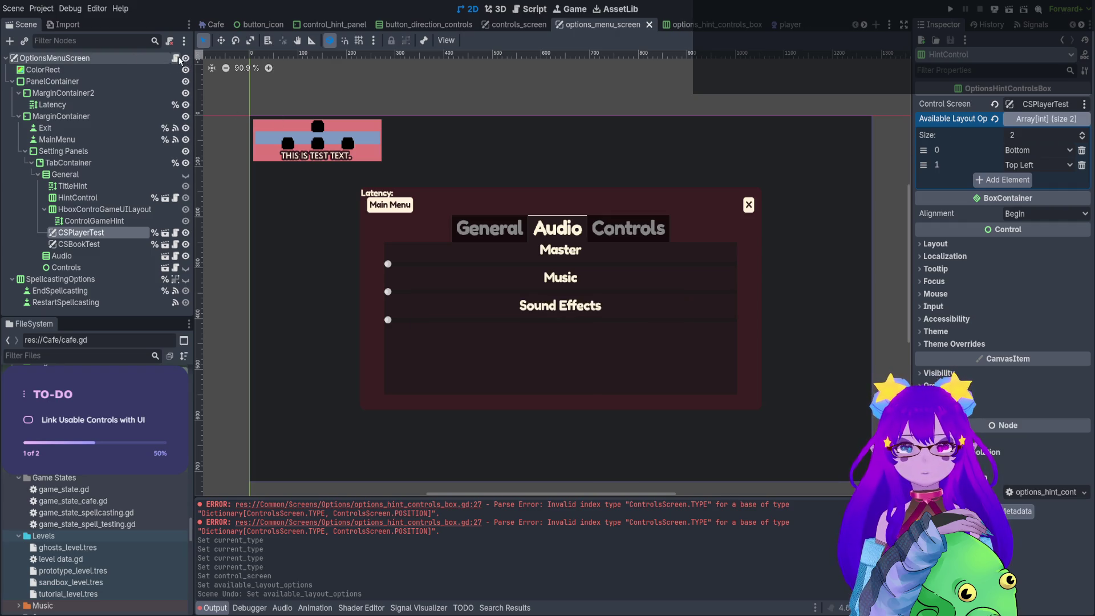
left_click(95, 213)
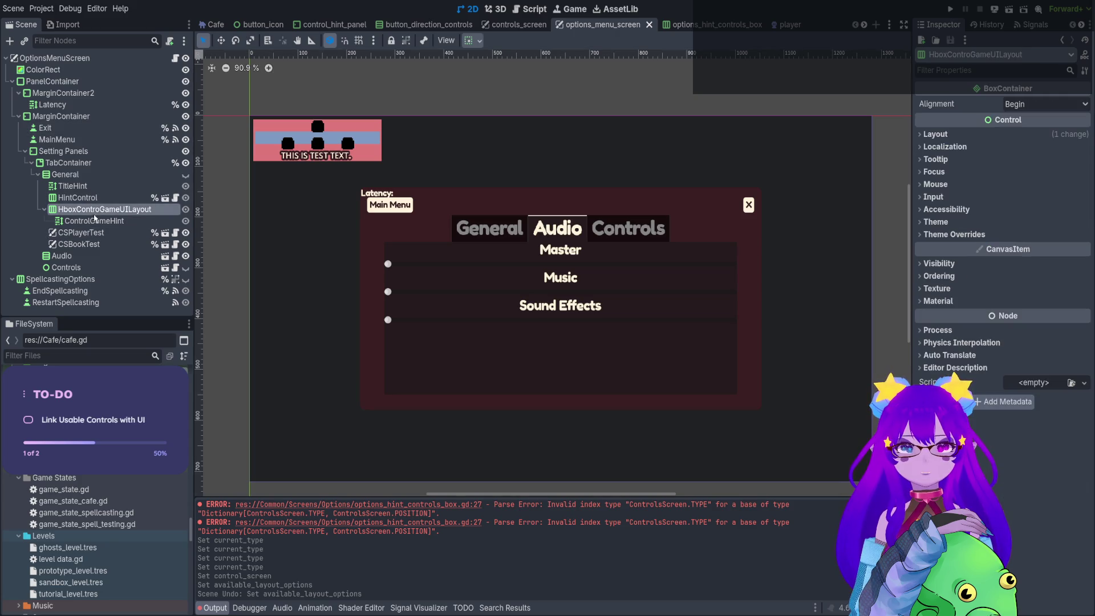
key("Up")
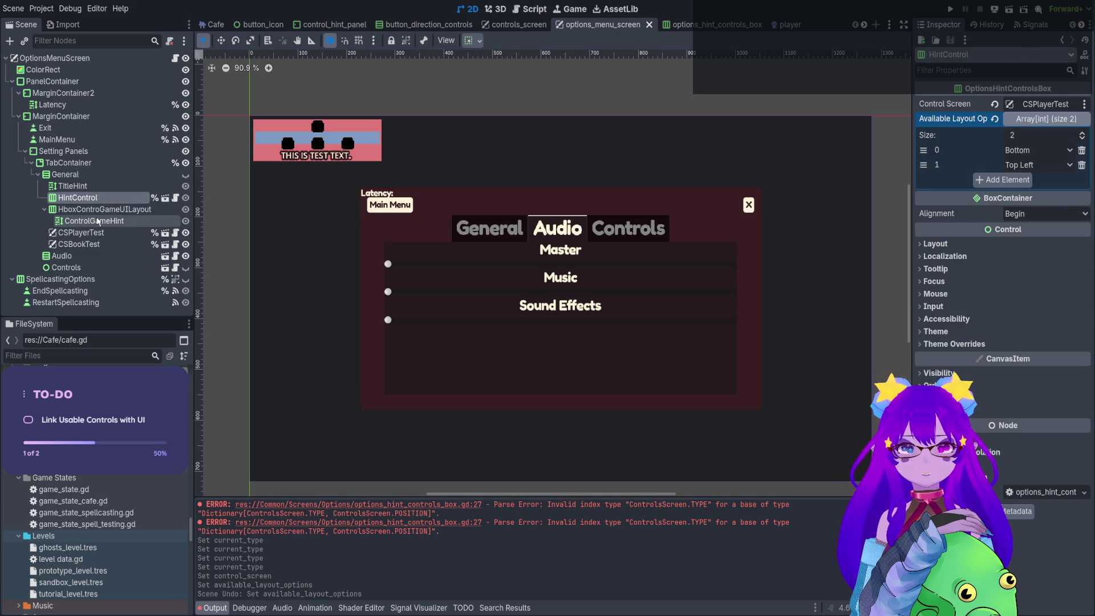
left_click(175, 58)
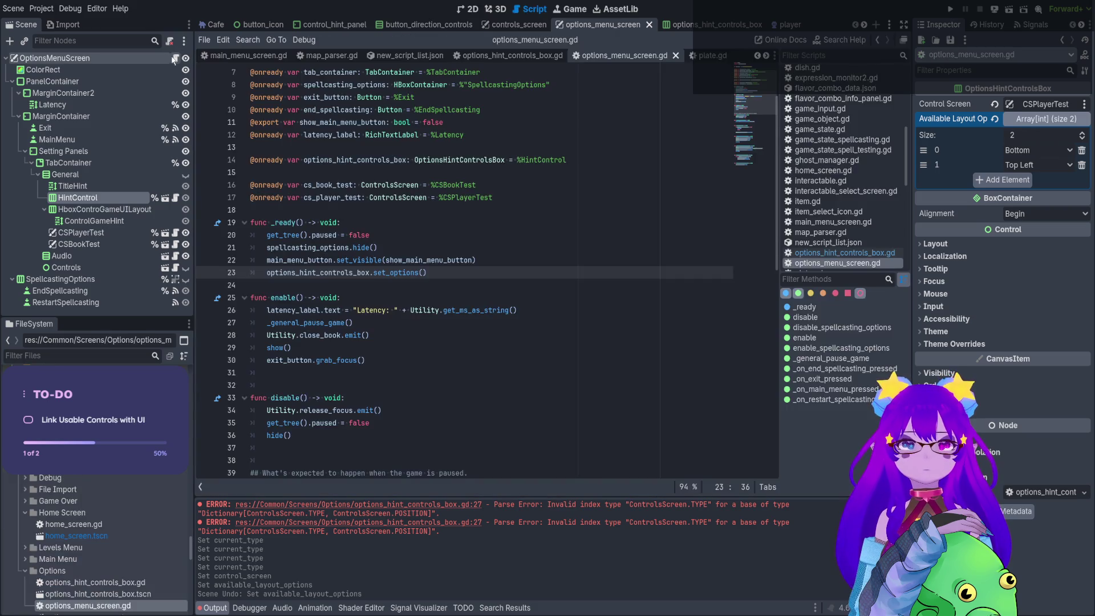
Delete both Available Layout Options from HintControl and review the set_options definition.
left_click(1082, 150)
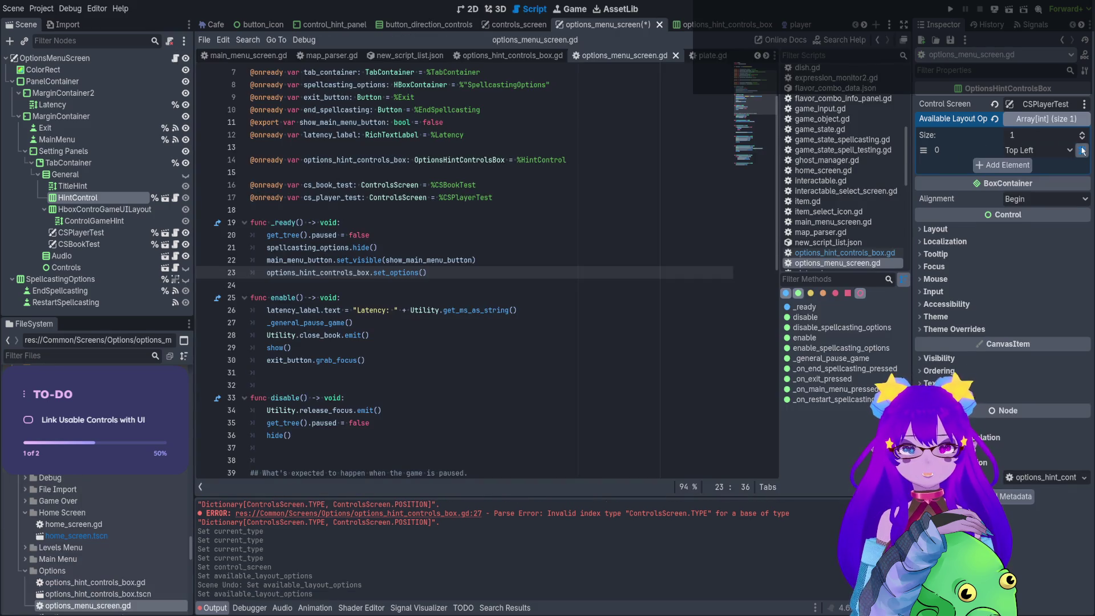
left_click(1082, 151)
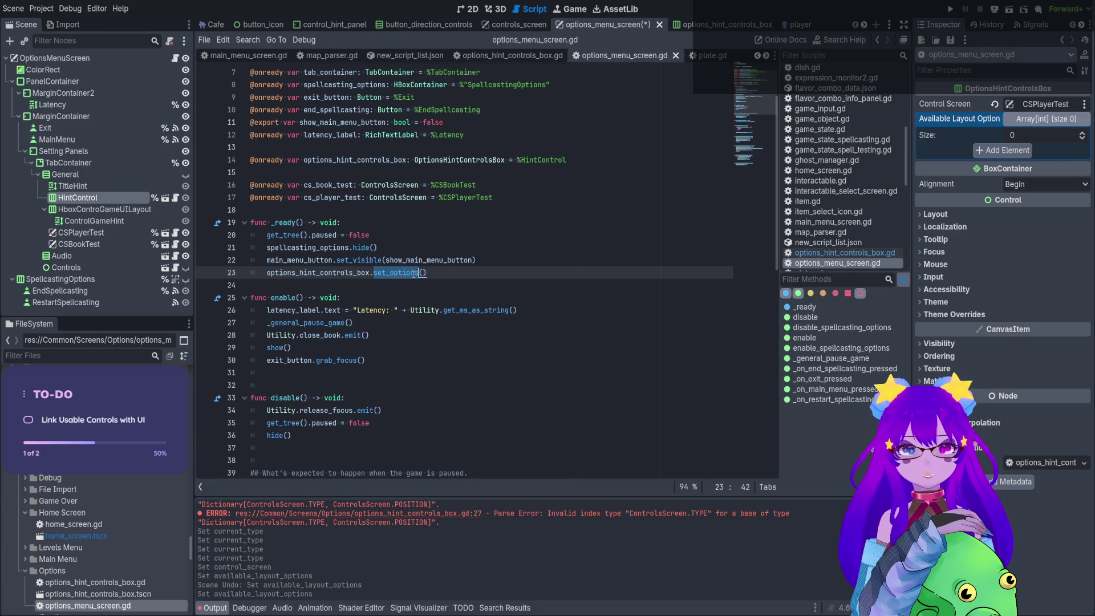
left_click(391, 274, "ctrl")
scroll(364, 235, "down", 2)
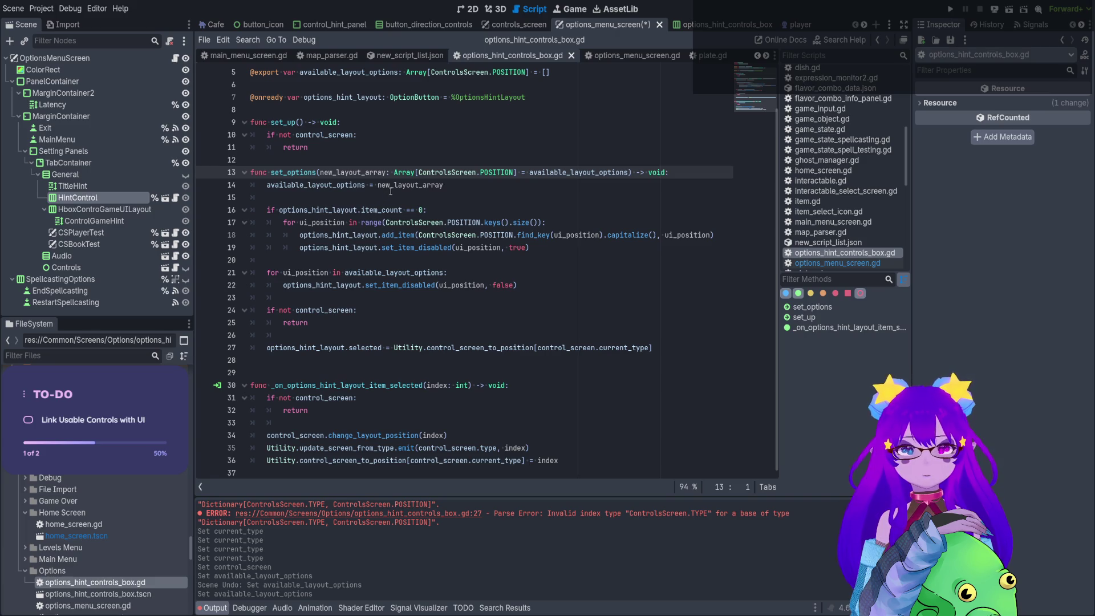
left_click_drag(633, 172, 272, 174)
key("ctrl+c")
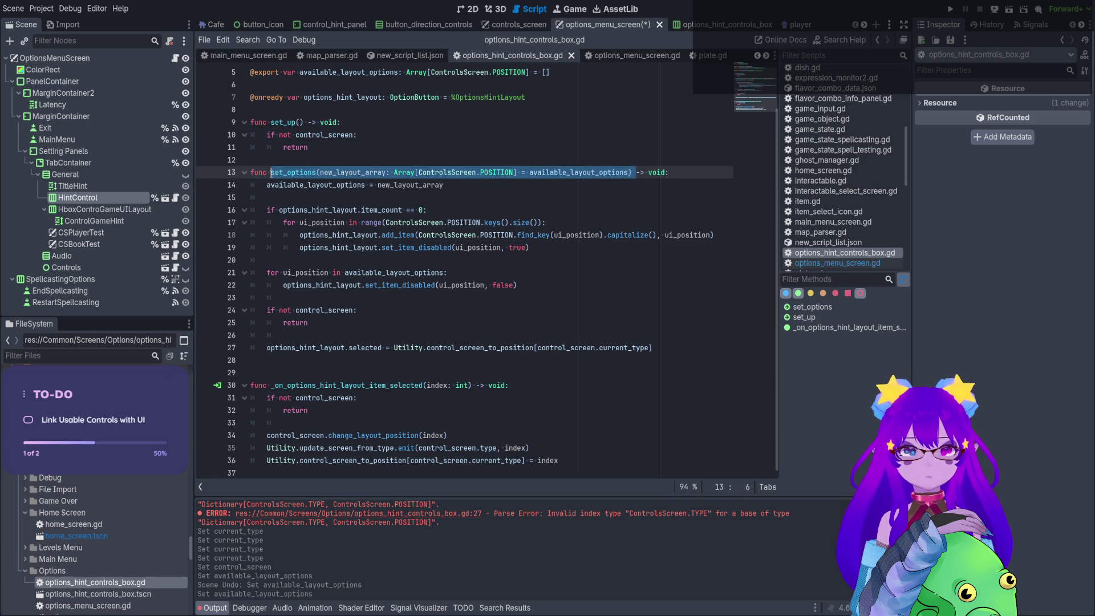
key("ctrl+s")
Paste the set_options signature into the set_options() call on line 23.
left_click(175, 58)
left_click_drag(427, 273, 374, 272)
left_click(424, 273)
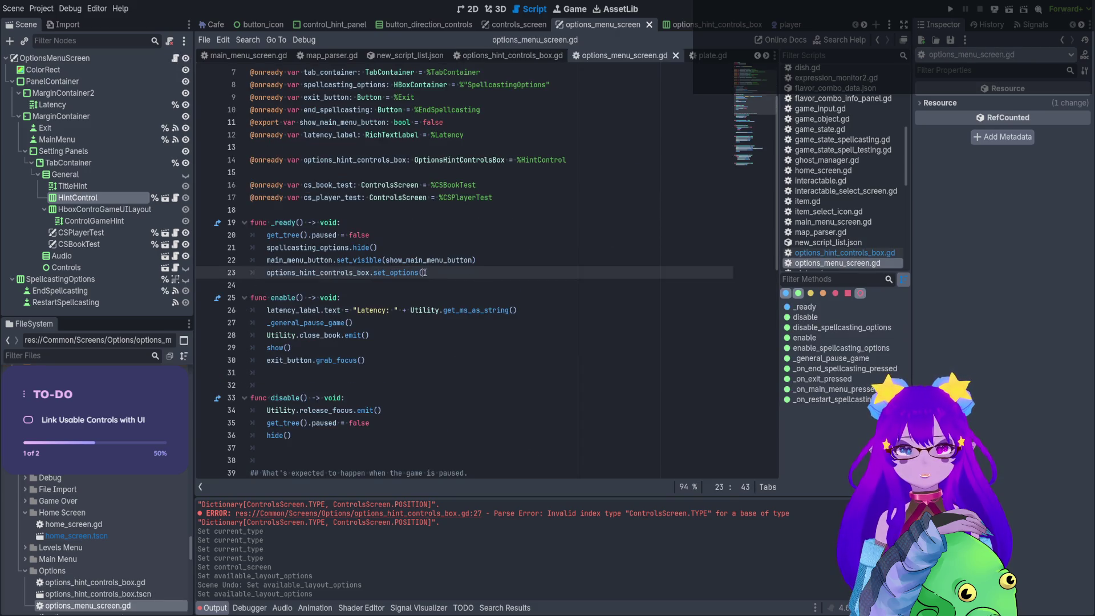
key("ctrl+v")
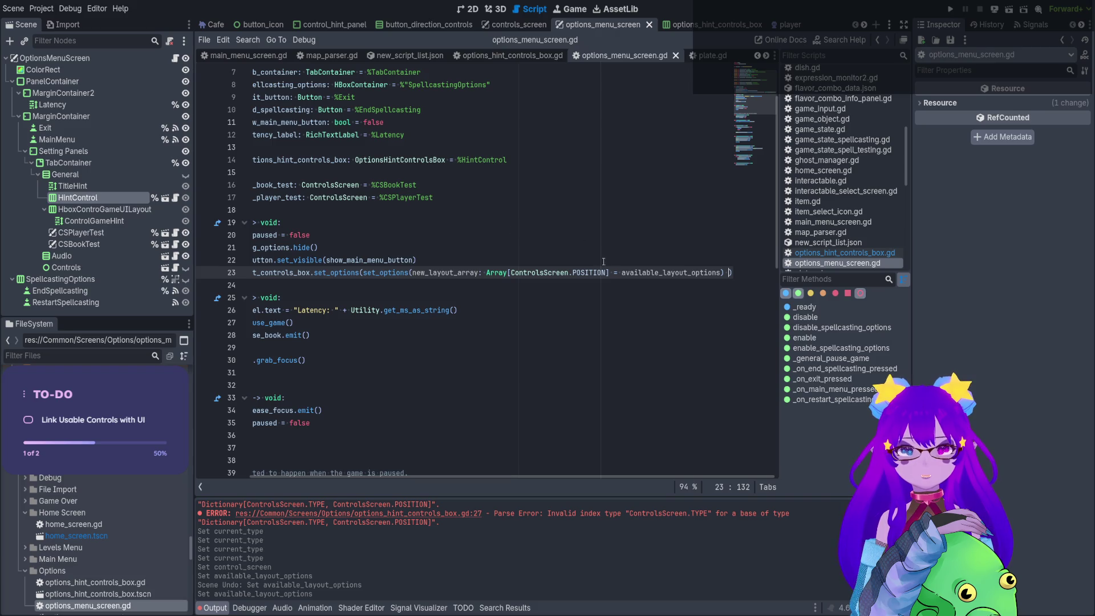
scroll(606, 264, "down", 3, "ctrl")
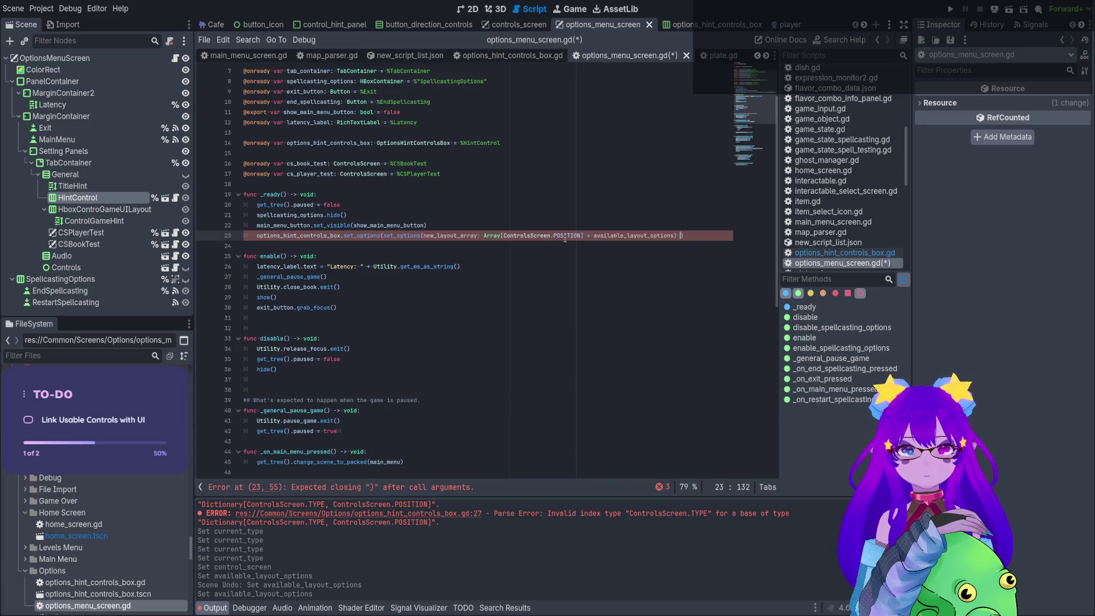
Review the ControlsScreen class, then undo the pasted text so set_options() stays unchanged.
left_click(521, 235, "ctrl")
scroll(391, 223, "up", 10)
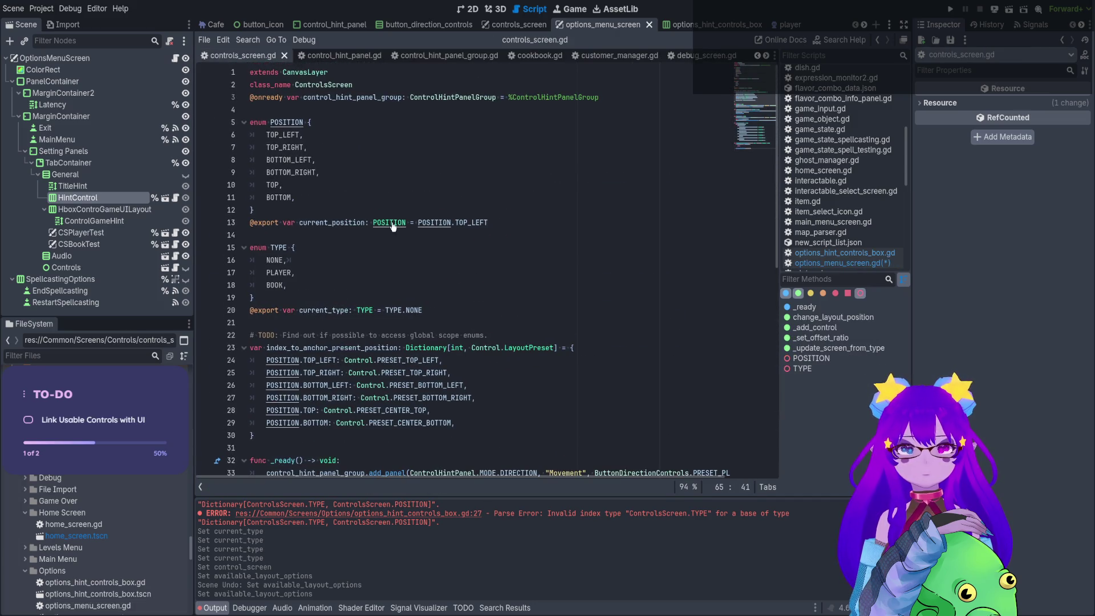
scroll(384, 346, "down", 2)
scroll(383, 347, "up", 1, "ctrl")
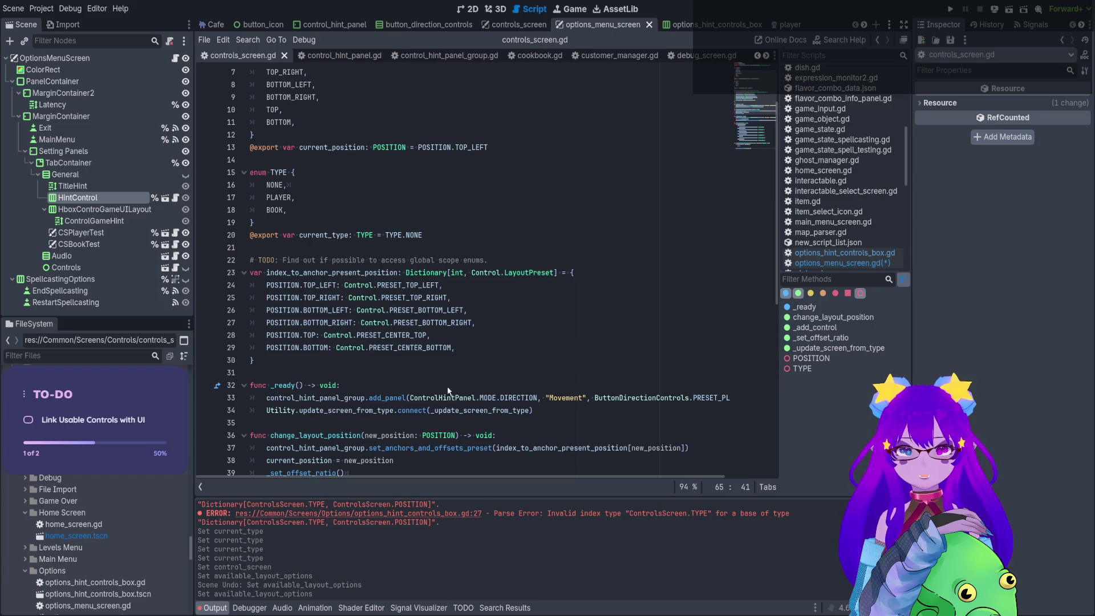
left_click(538, 398)
scroll(465, 325, "down", 3)
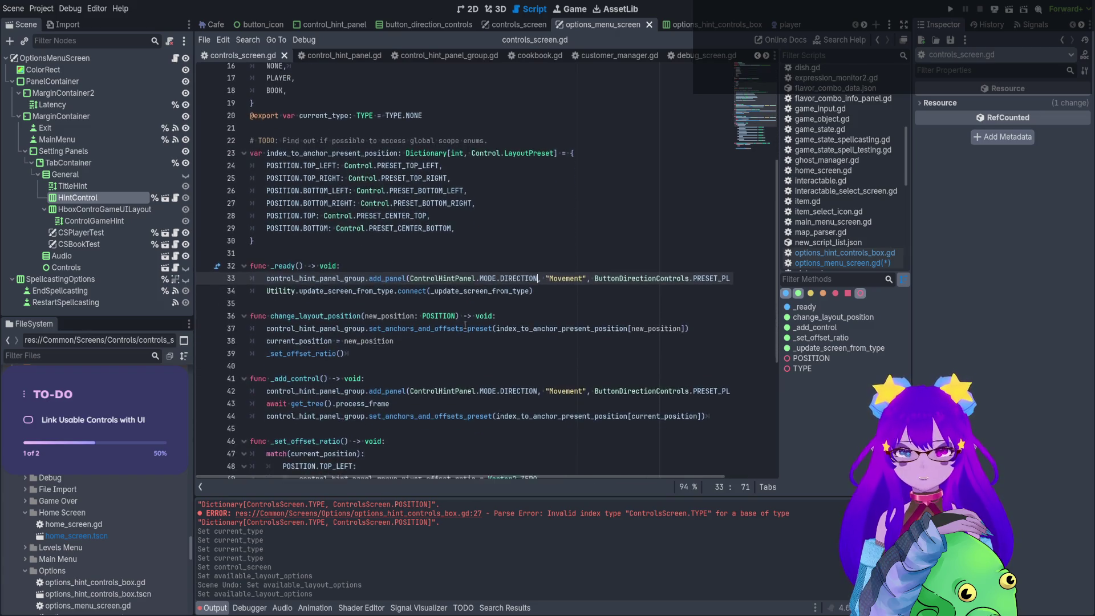
scroll(466, 325, "down", 3)
left_click(175, 58)
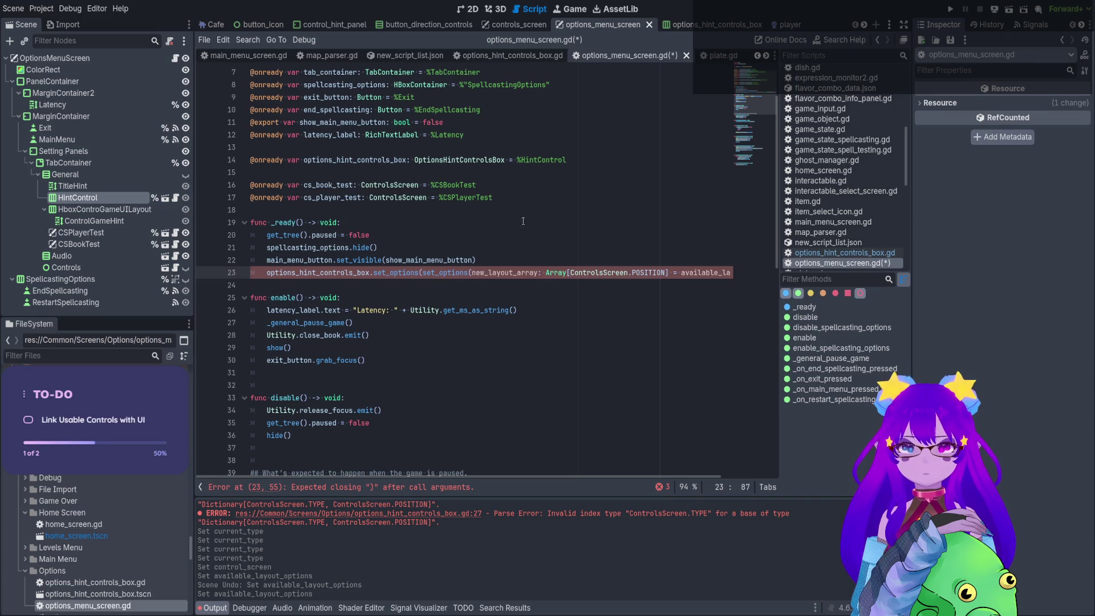
key("ctrl+z")
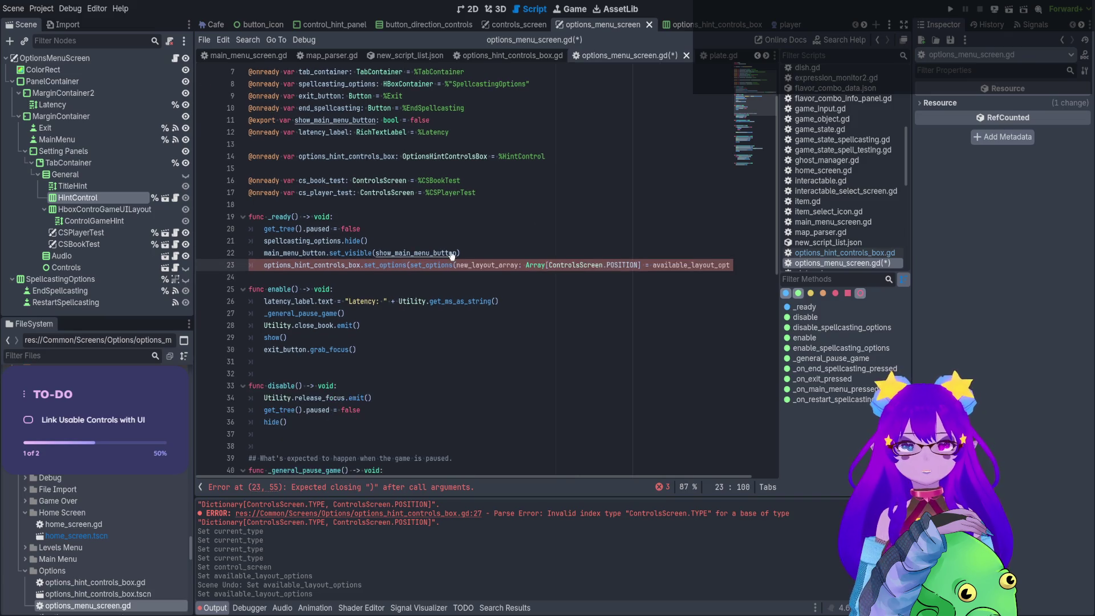
scroll(456, 251, "down", 2, "ctrl")
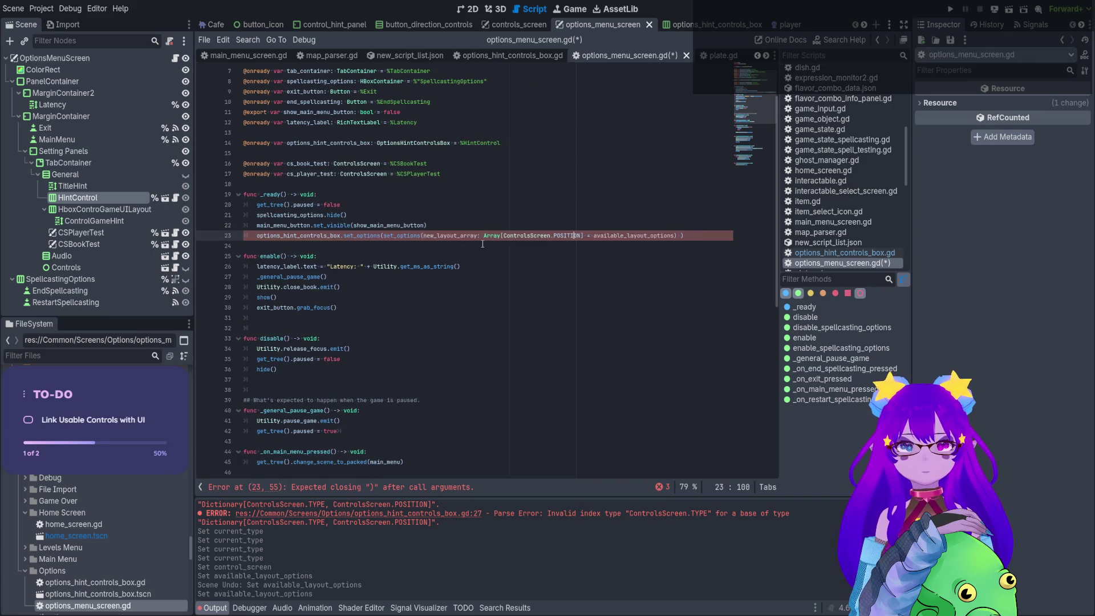
left_click(86, 197)
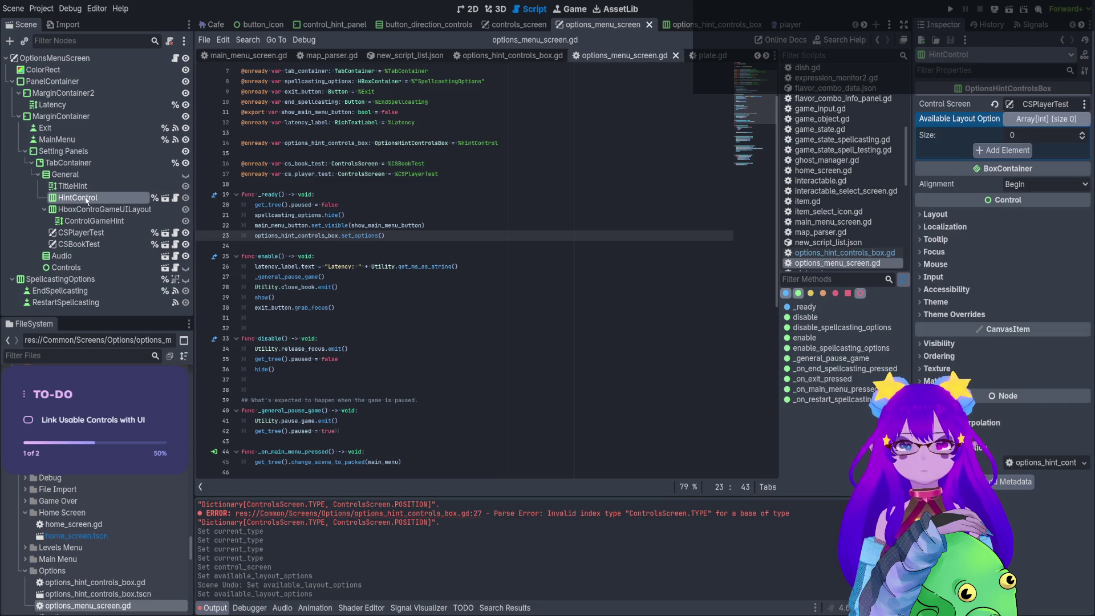
Add four entries to the HintControl's Available Layout Options in the Inspector.
left_click(1015, 150)
left_click(1019, 164)
left_click(1019, 180)
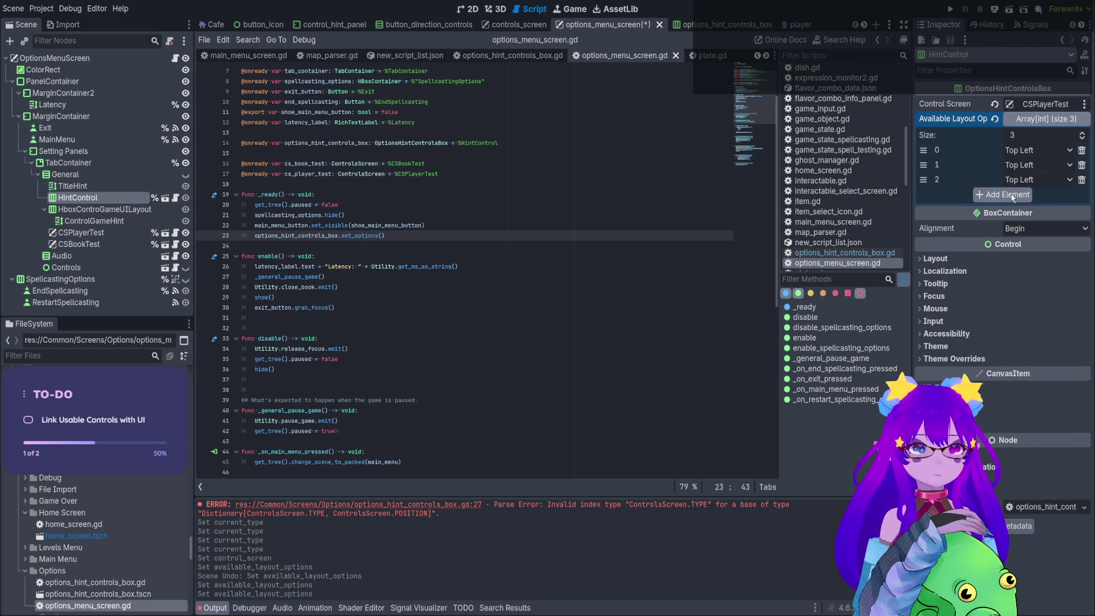
left_click(1018, 195)
Set entries 1–3 to Top Right, Bottom Left and Bottom Right, save the scene, and run the game.
left_click(1037, 182)
left_click(1038, 179)
left_click(1029, 214)
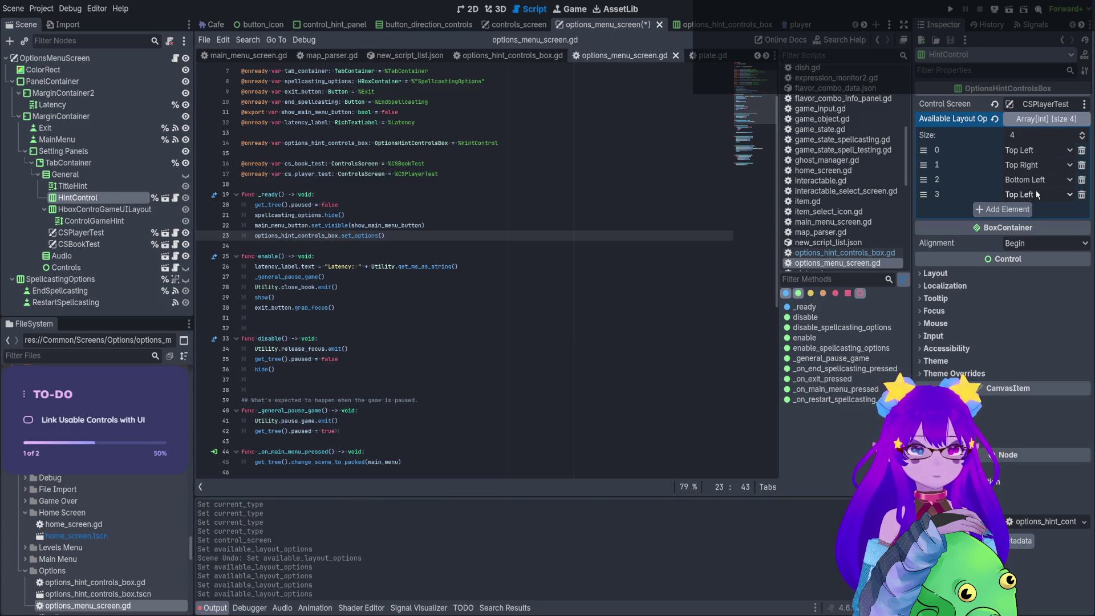
left_click(1026, 246)
left_click(502, 142)
key("ctrl+s")
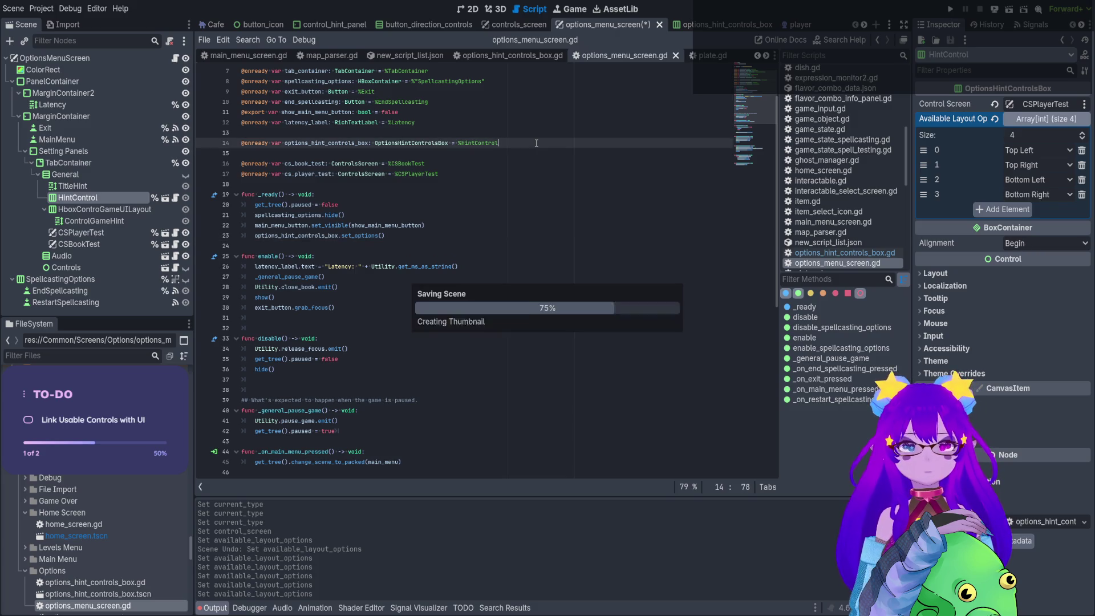
key("F5")
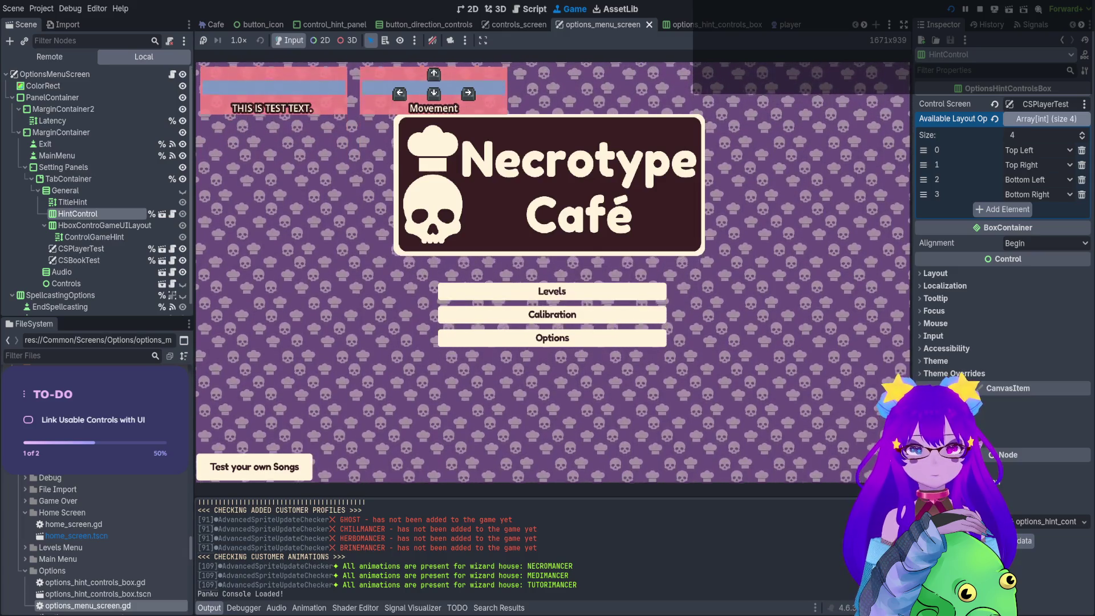
In the running game, open Options > General and choose Bottom Right in the Control Hint dropdown.
key("Down")
key("Down")
key("Return")
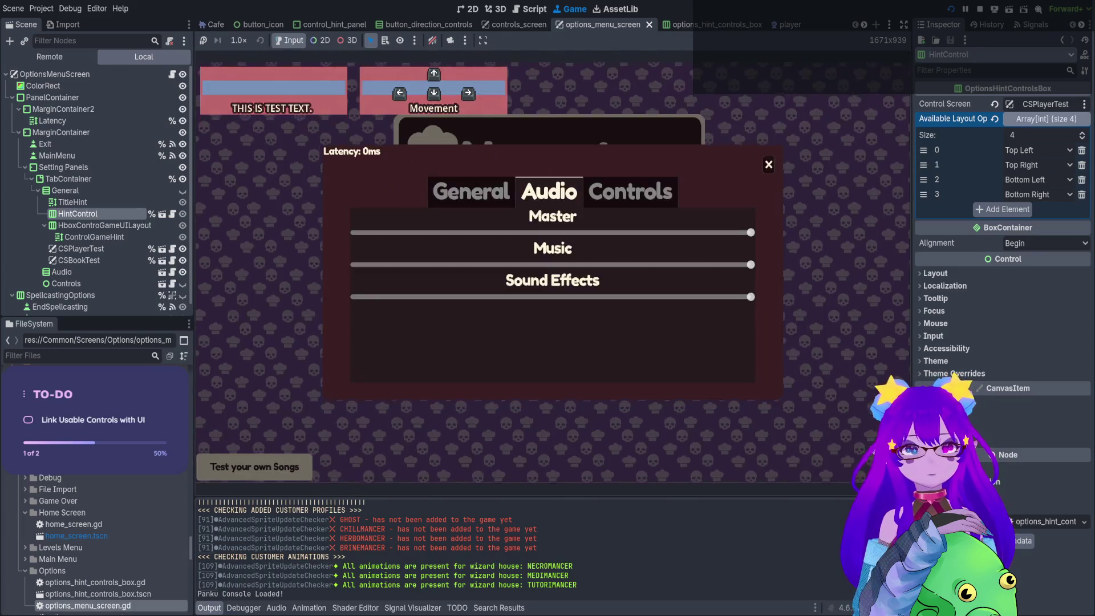
key("Left")
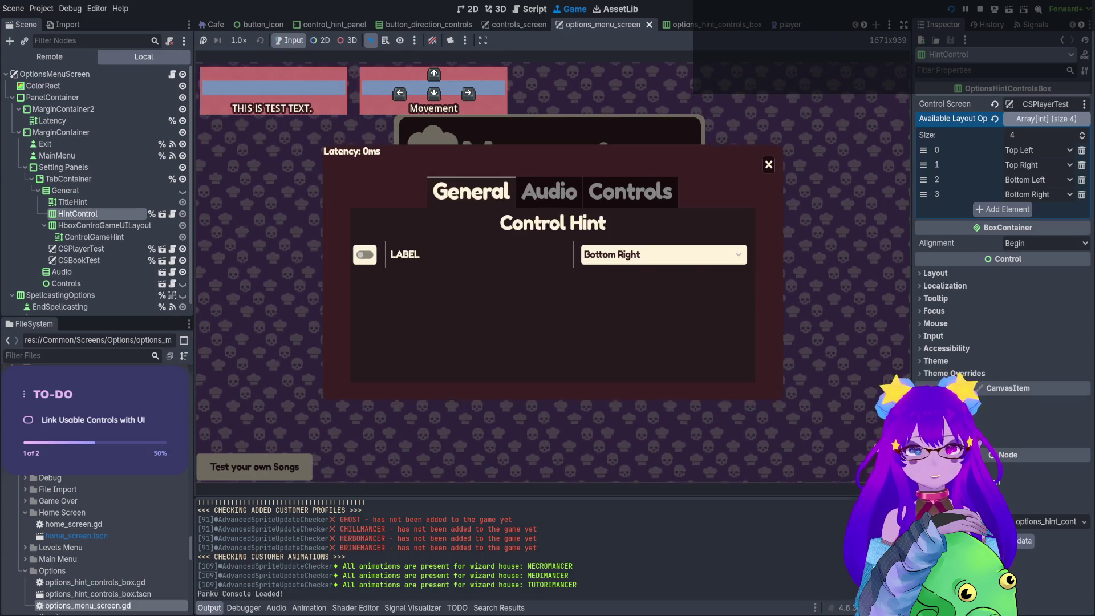
key("Return")
key("Down")
key("Down")
key("Down")
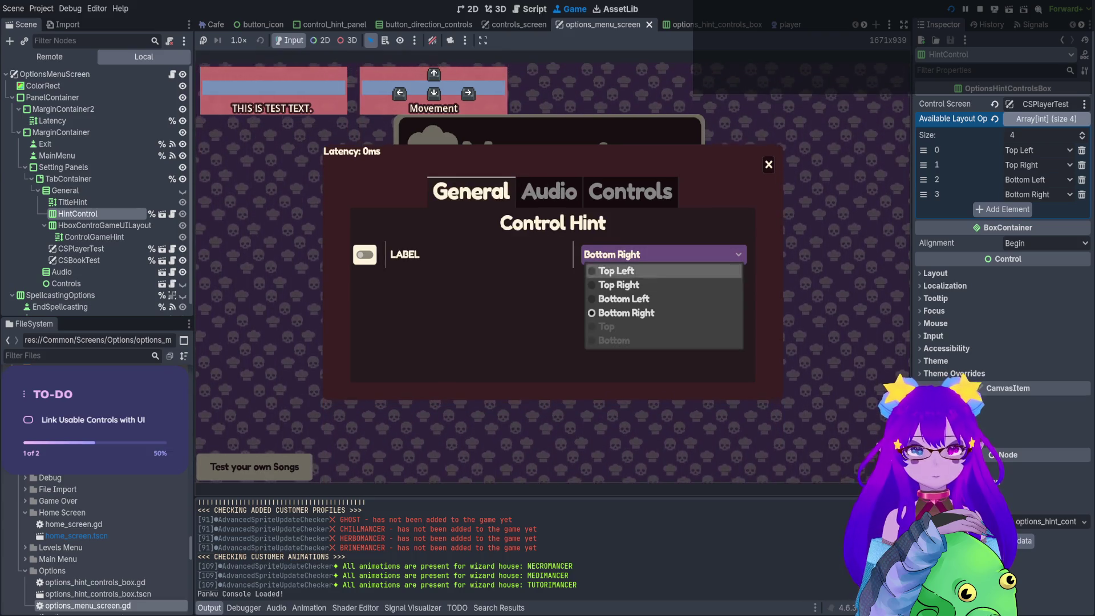
key("Return")
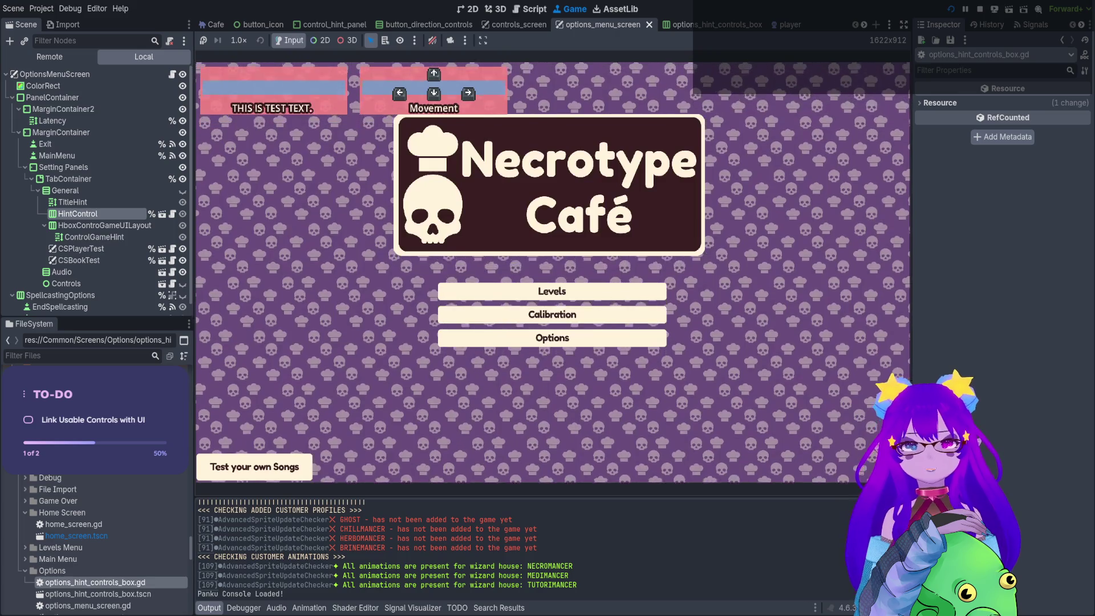
Reopen the game's Options menu.
key("Return")
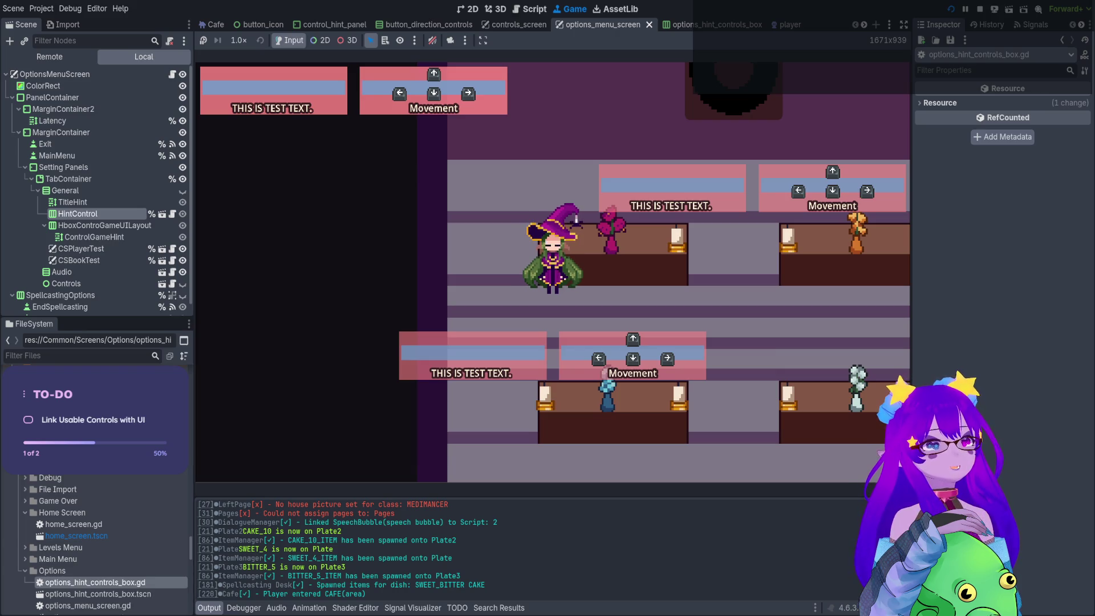
Unmute the game, spawn a customer with Cheats.spawn_customer() in the console, then stop the game.
left_click(433, 40)
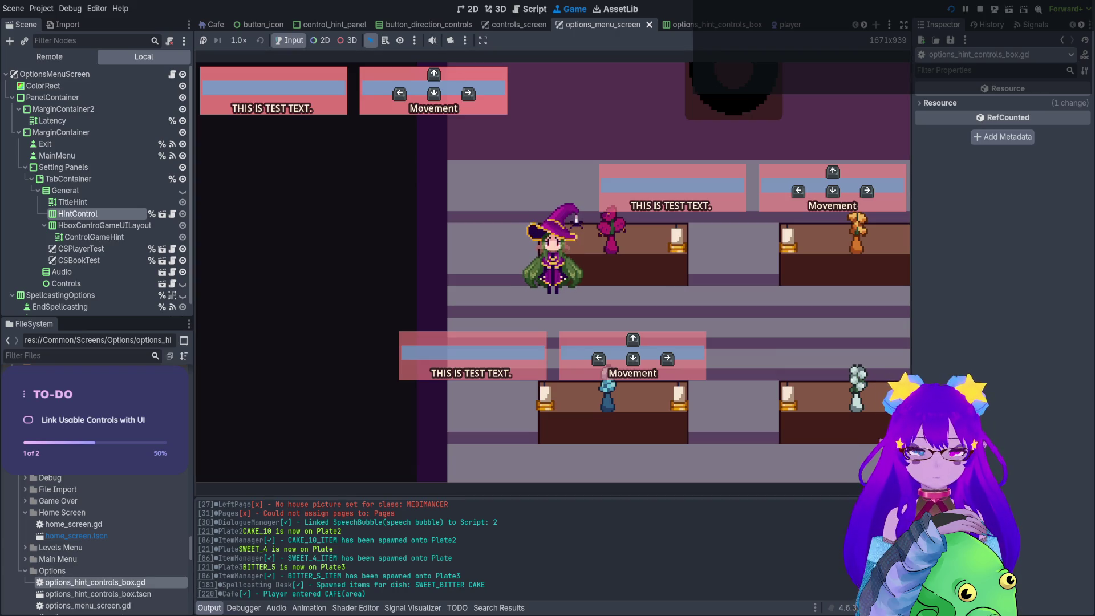
key("grave")
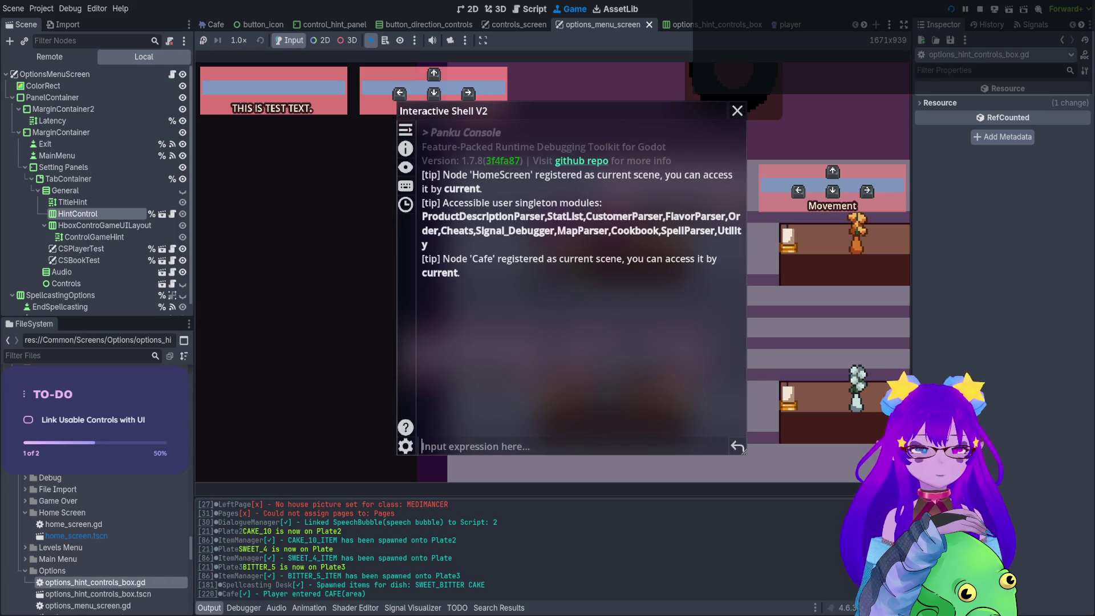
type("spawn")
key("Tab")
key("Tab")
key("Tab")
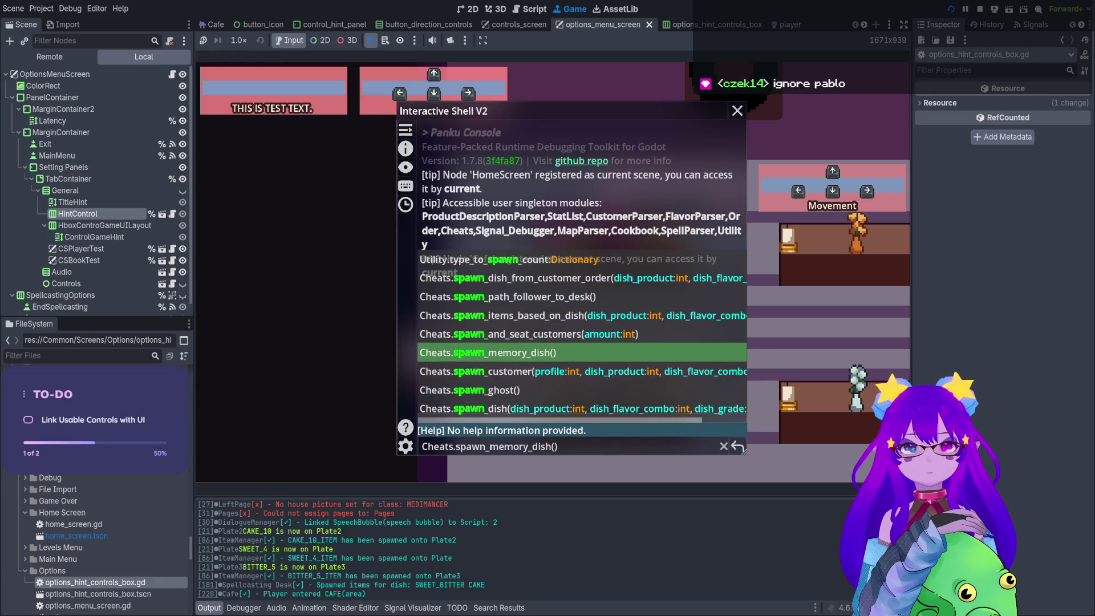
key("Tab")
key("Return")
key("grave")
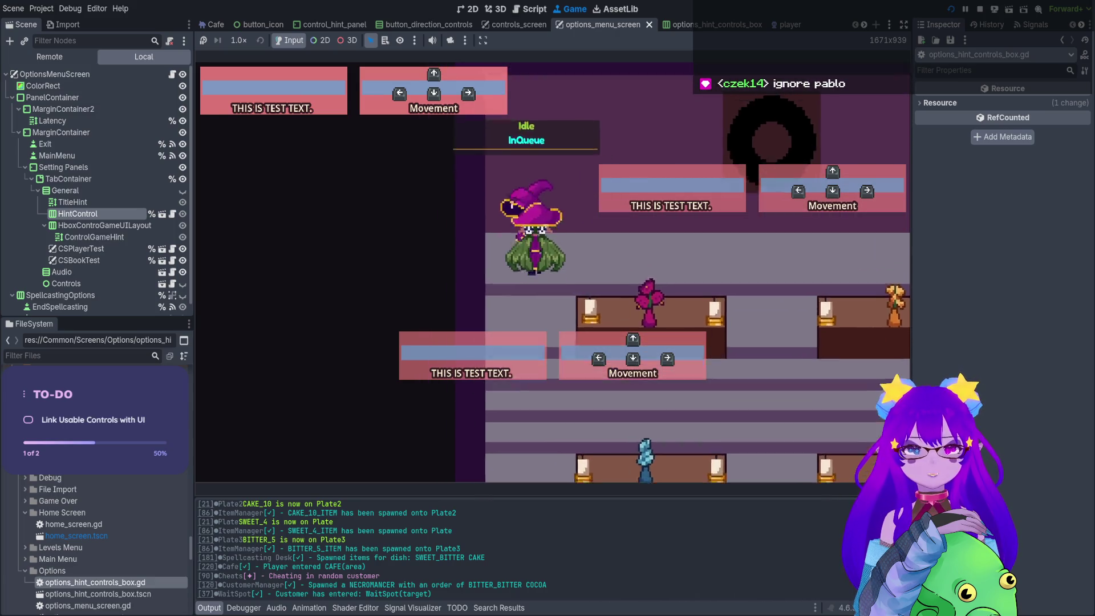
left_click(980, 8)
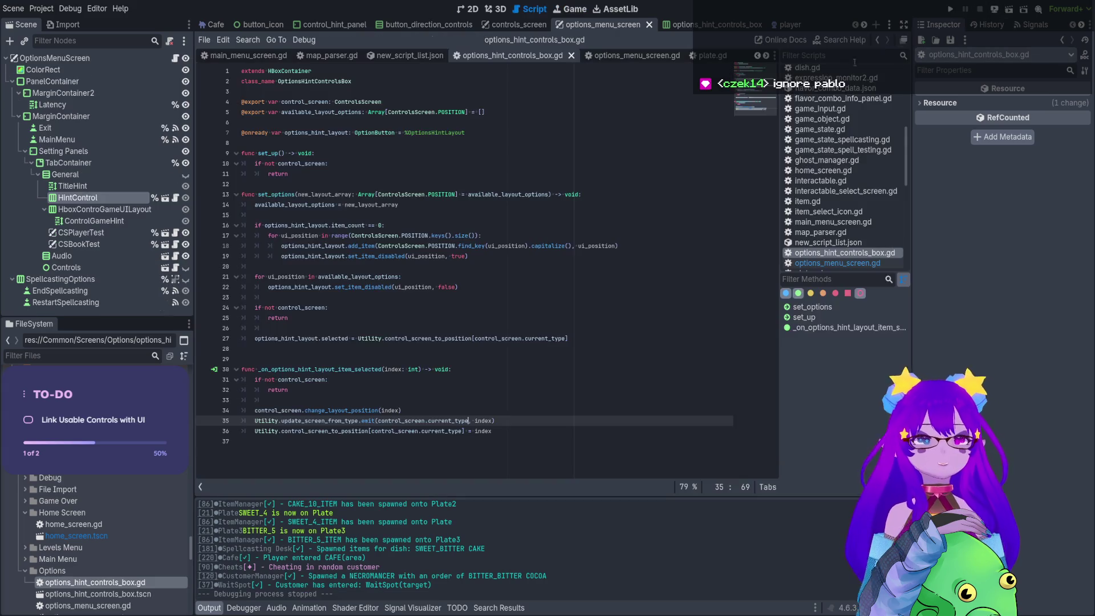
Hide the CSPlayerTest and CSBookTest hint panels and save the Cafe scene.
left_click(185, 233)
left_click(185, 245)
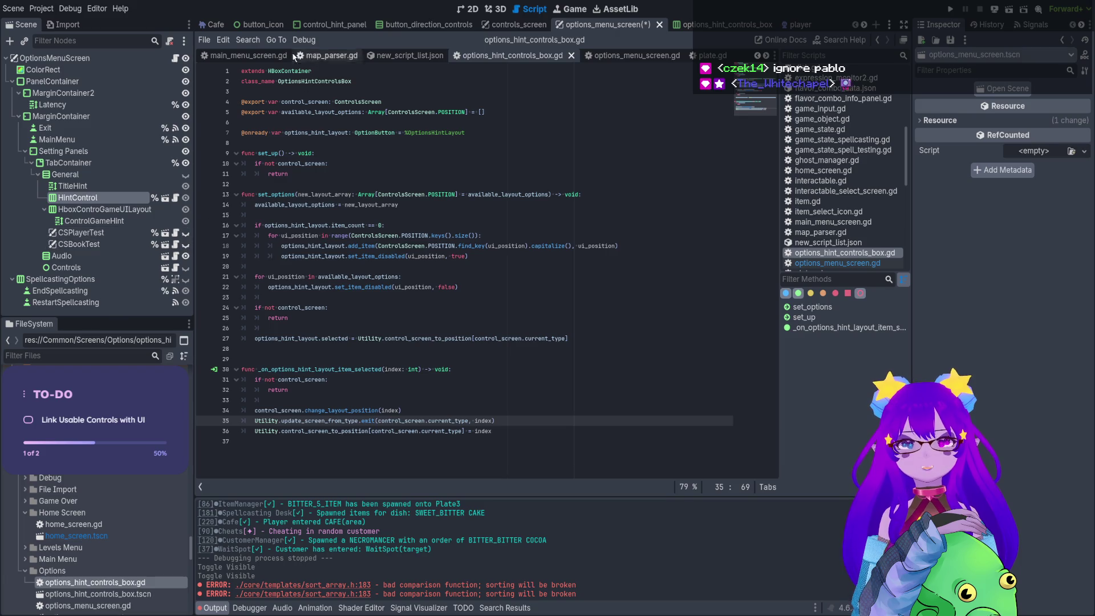
left_click(216, 24)
scroll(120, 253, "down", 1)
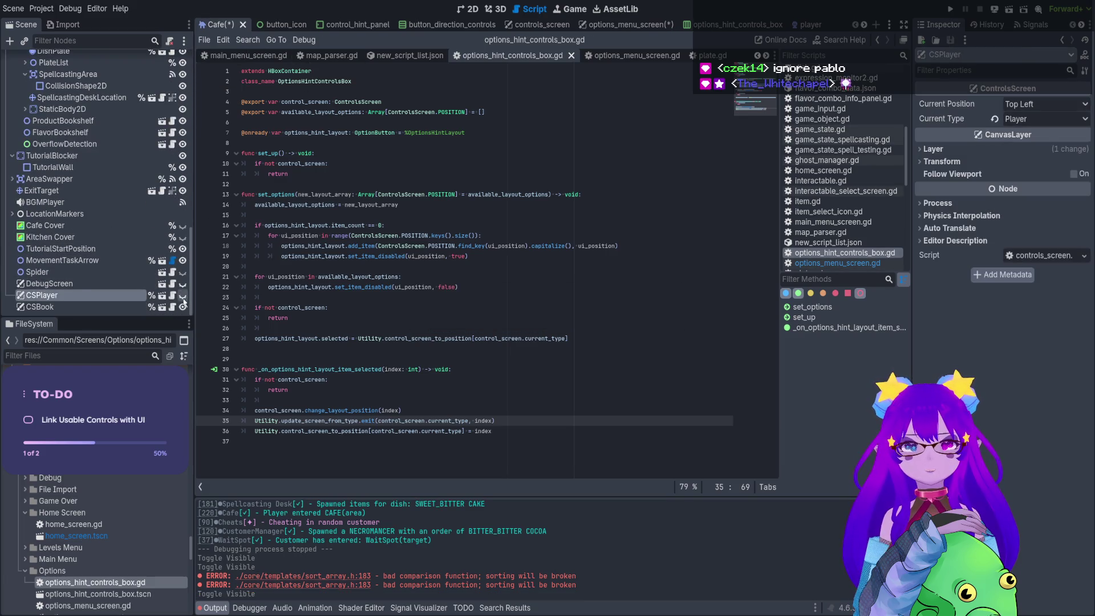
key("ctrl+s")
Relaunch the game and fill in a spawn command in the debug console.
key("F5")
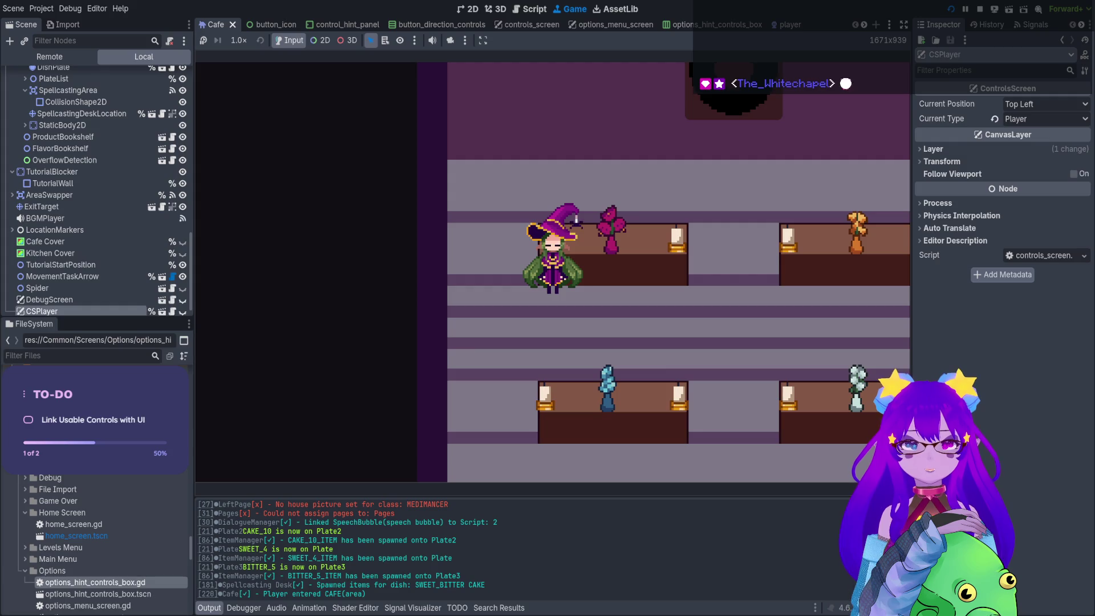
key("grave")
key("Tab")
key("Tab")
key("Tab")
key("Tab")
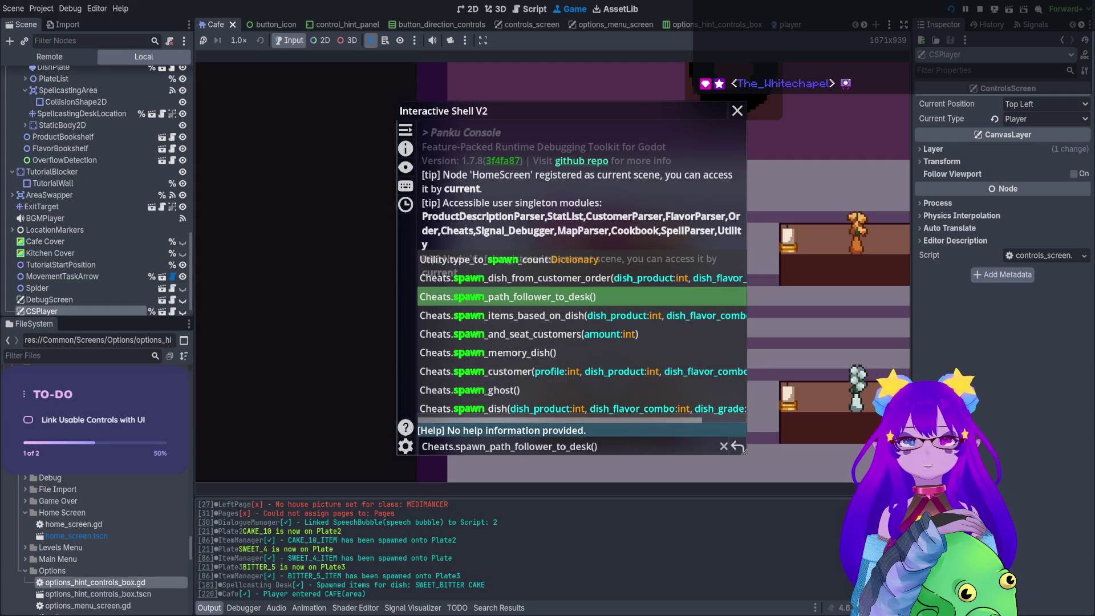
Run Cheats.spawn_customer() and Cheats.seat_customer() in the console, then open the Orders book.
key("Return")
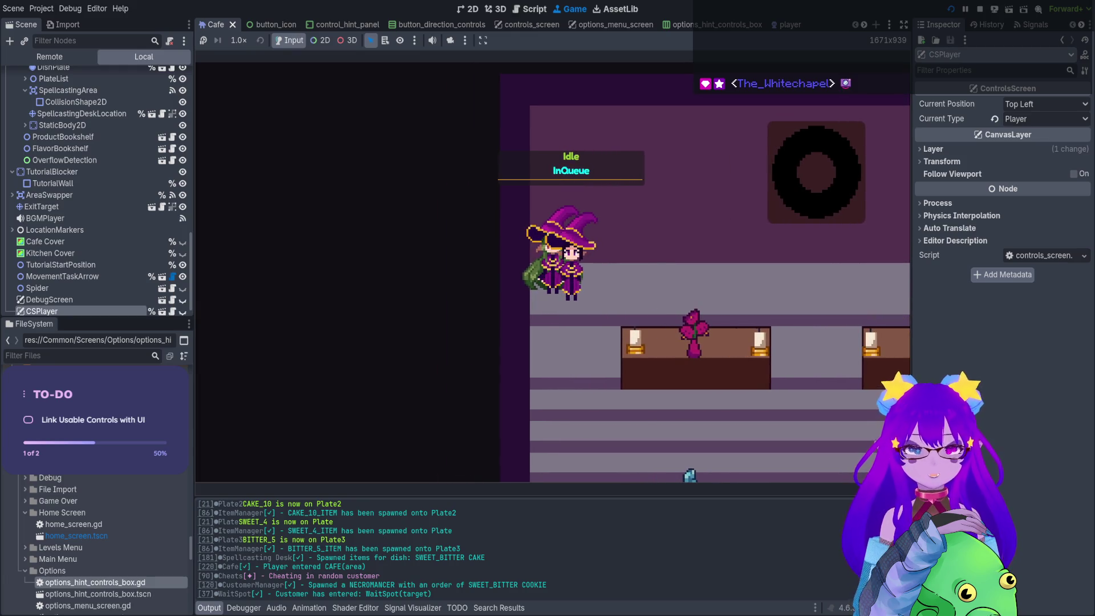
key("d")
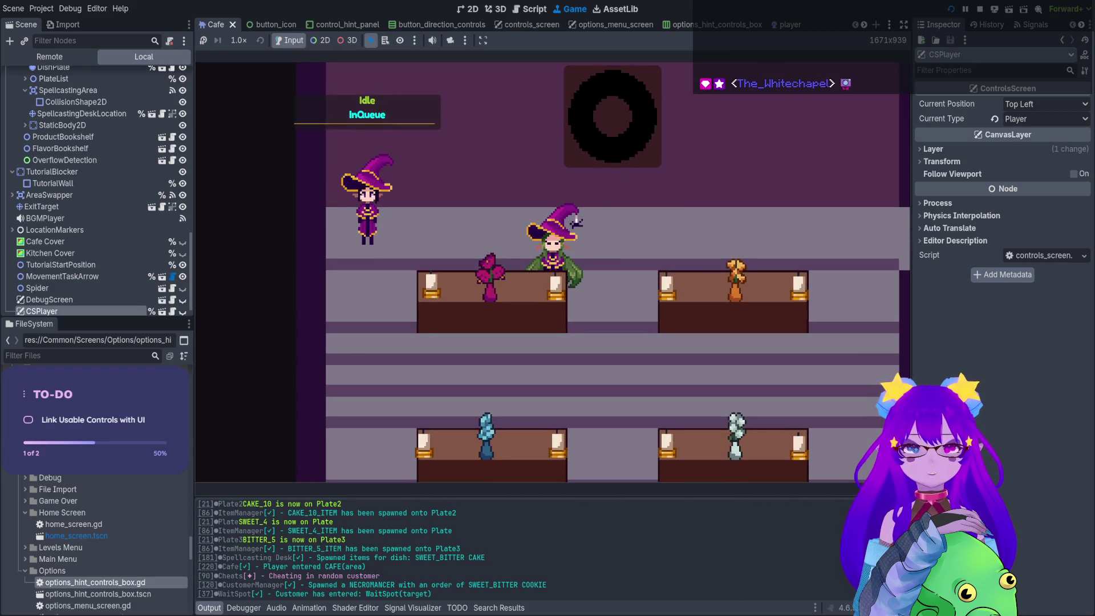
key("grave")
type("seat")
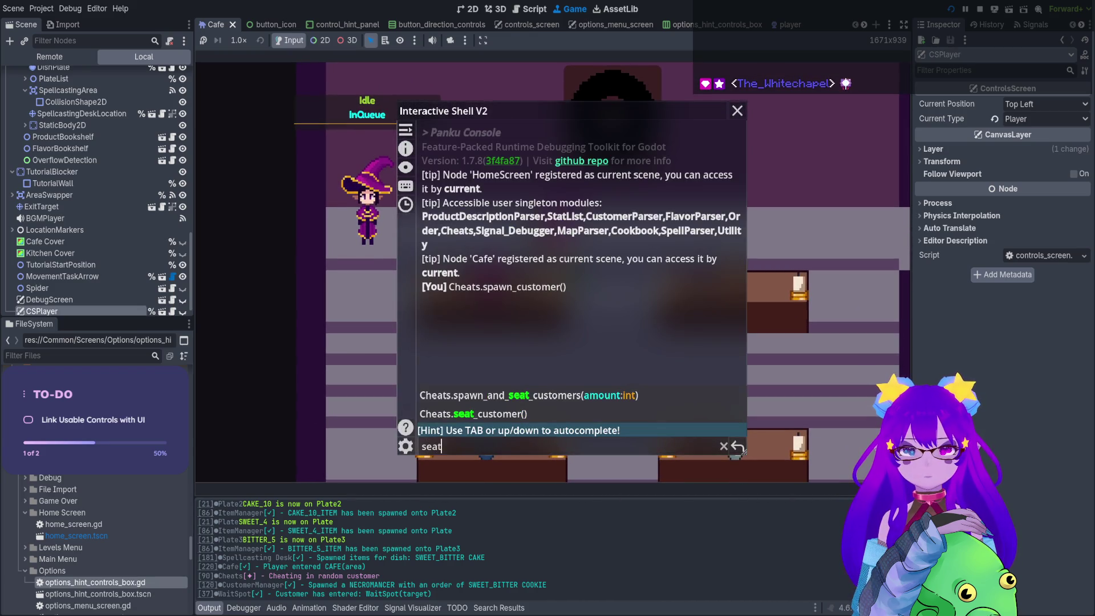
key("Tab")
key("Tab")
key("Return")
key("grave")
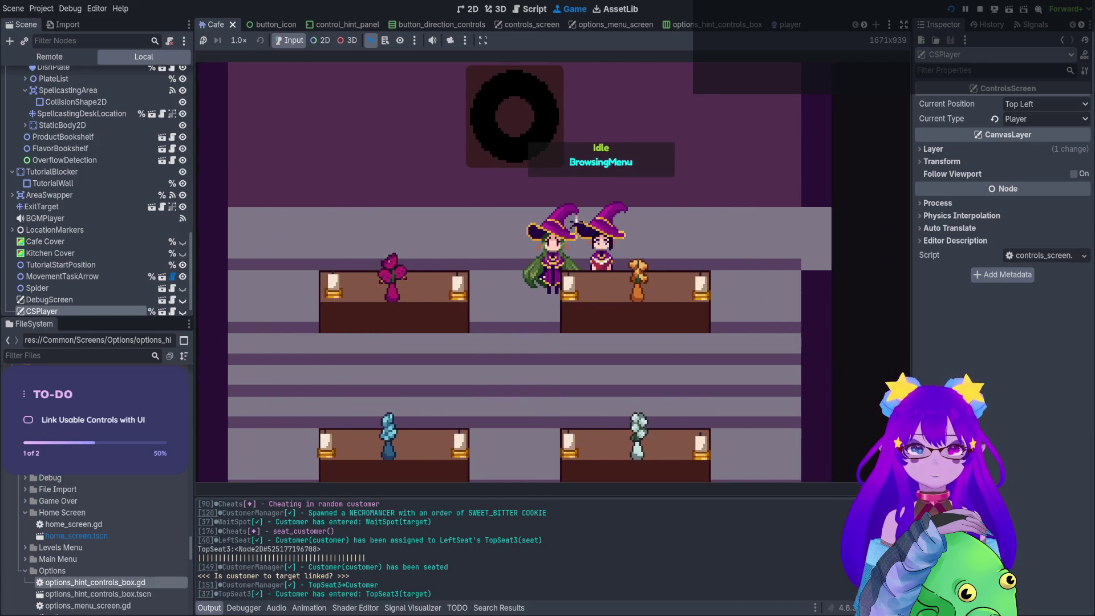
key("e")
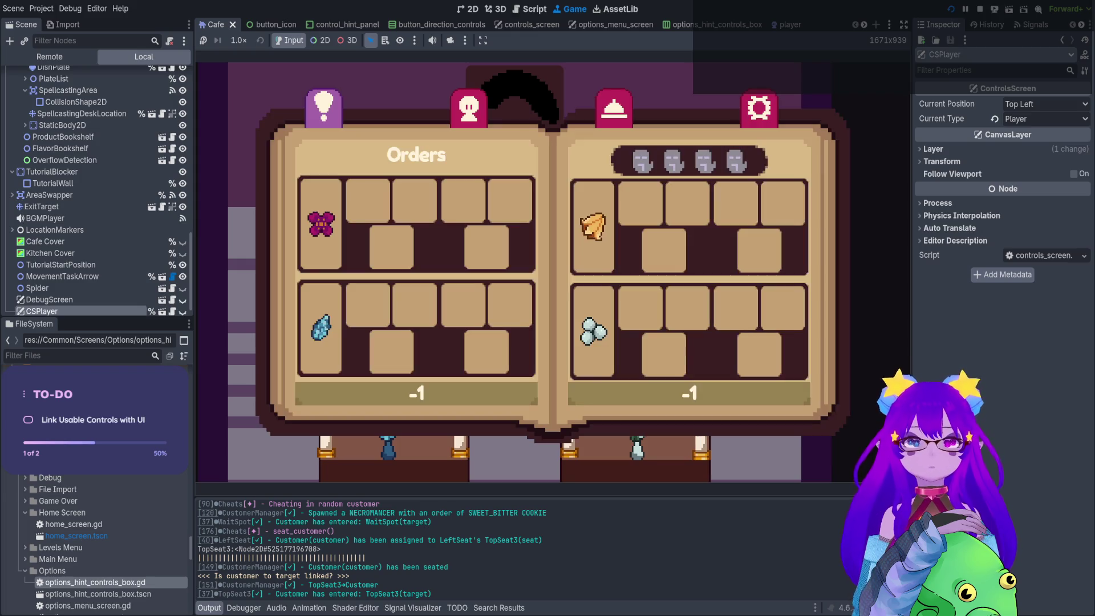
Close the Orders book, walk into the kitchen, and check the Flavors menu at the bookshelf.
key("e")
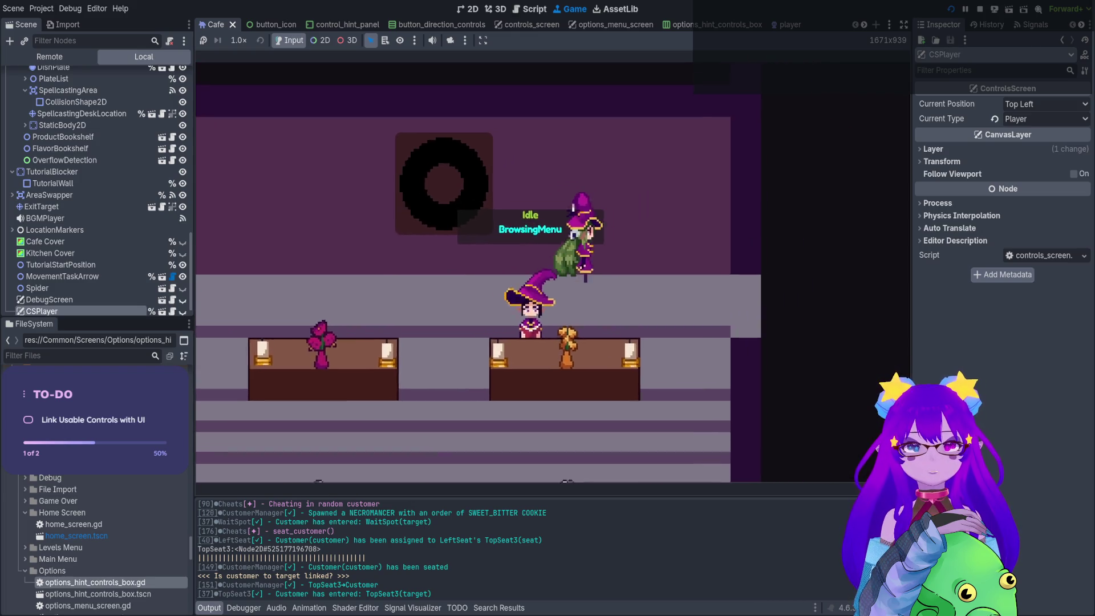
key("s")
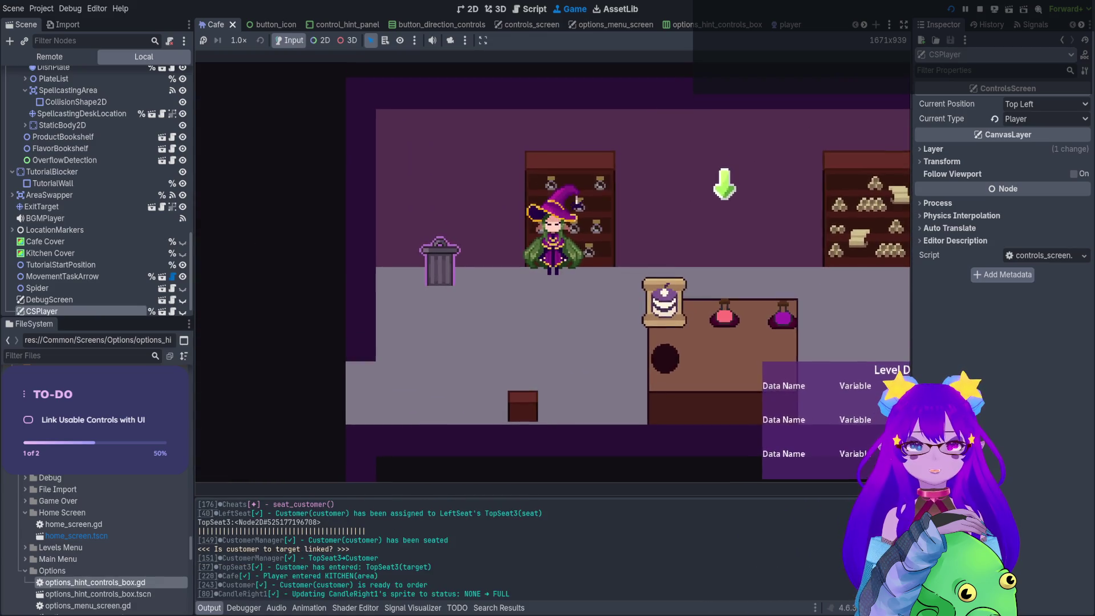
key("e")
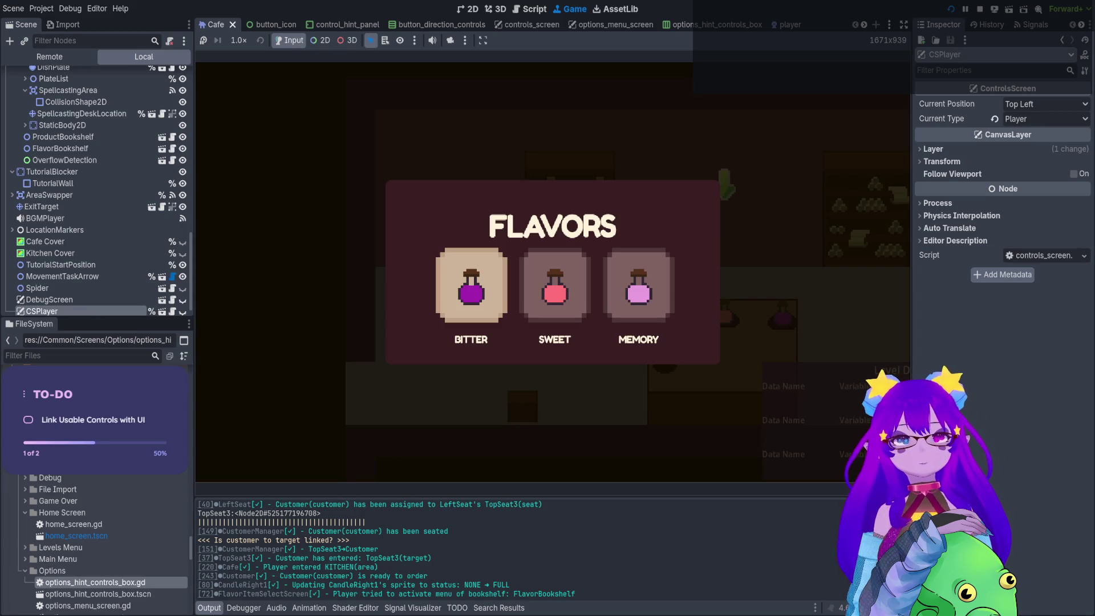
key("Escape")
View the Necromancer page in the customer book, then walk to the counter.
key("Tab")
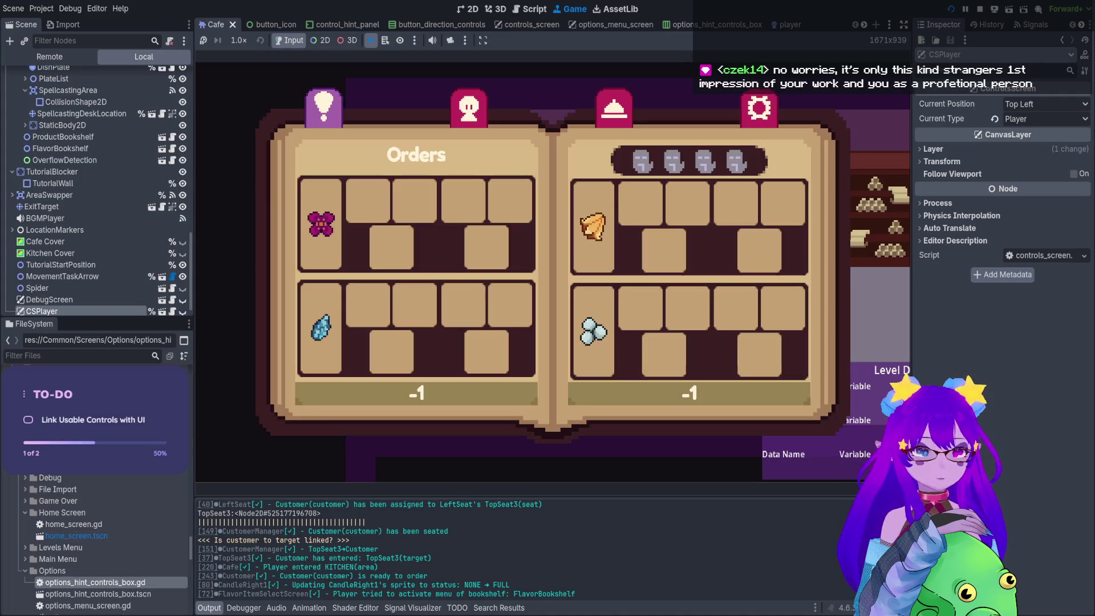
key("Right")
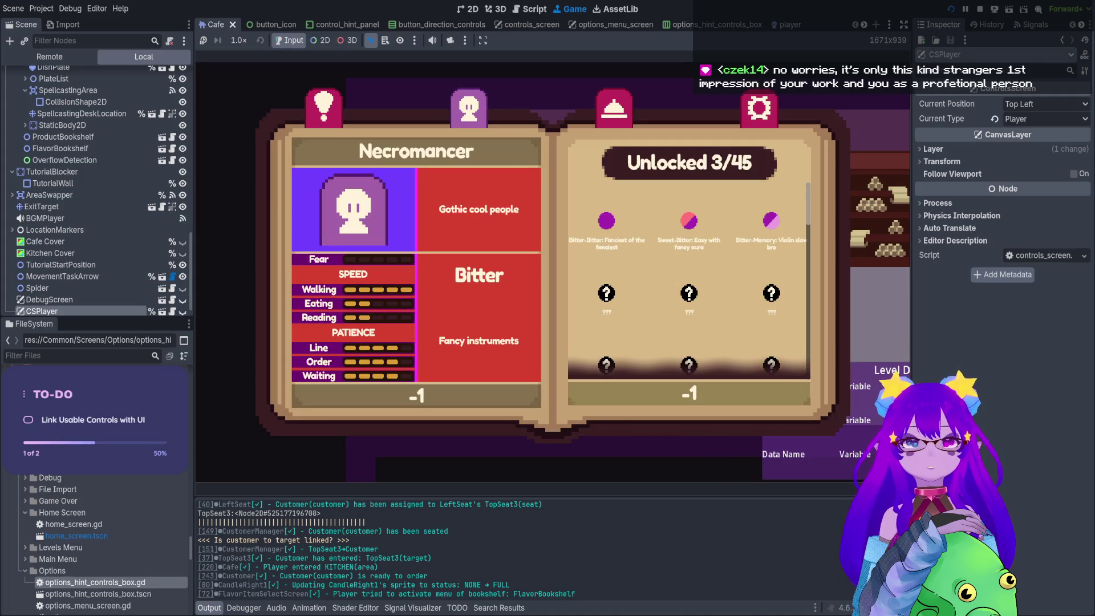
key("Escape")
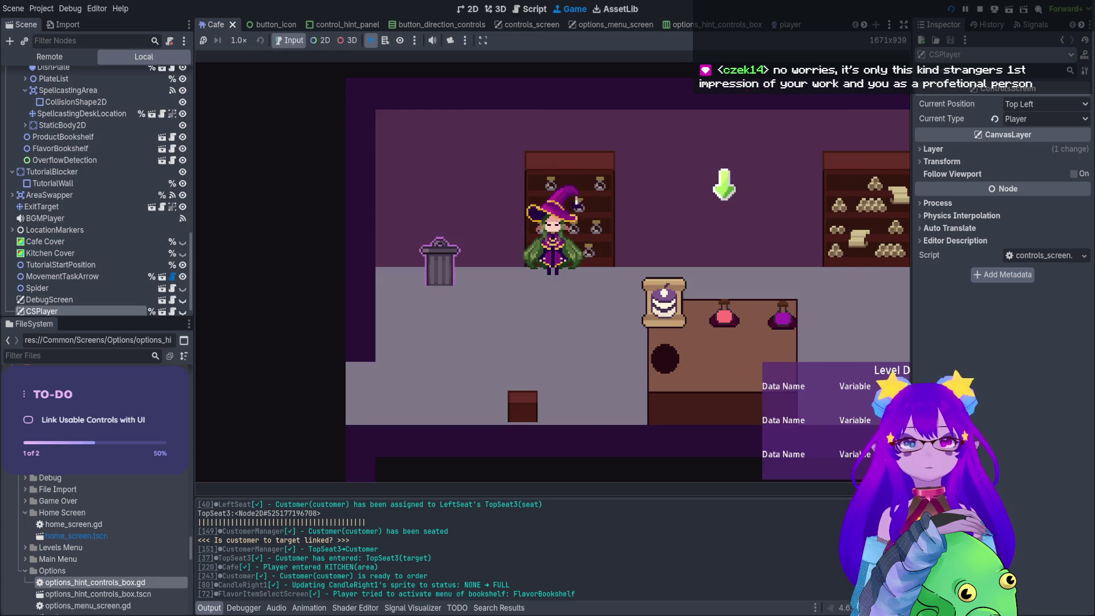
key("Down")
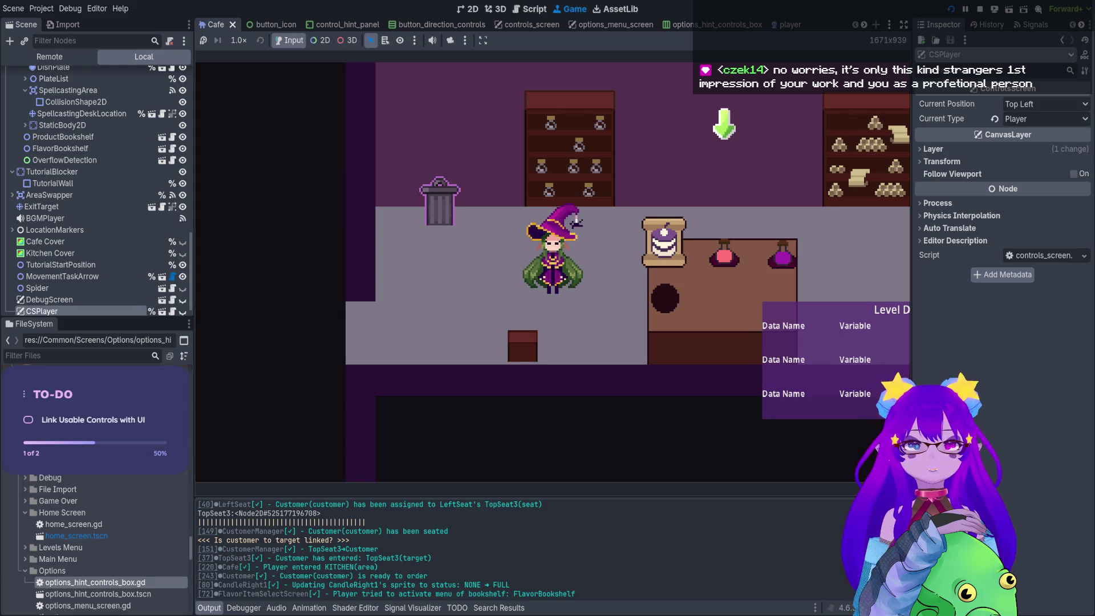
key("d")
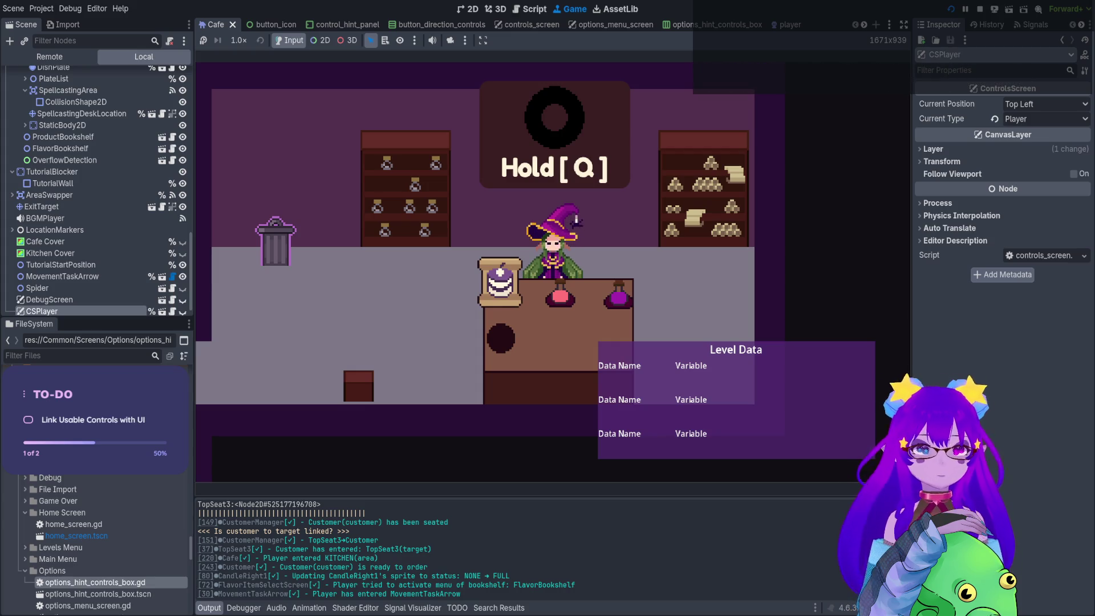
Browse the info book's Necromancer, Medimancer, Cookie and Cake pages, then close it.
key("q")
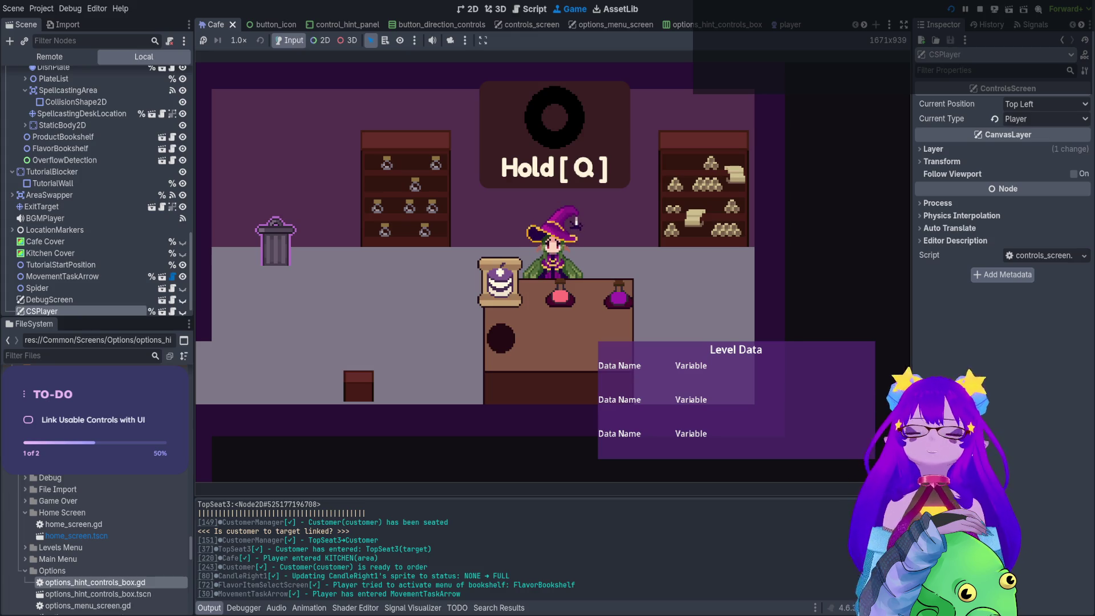
key("Right")
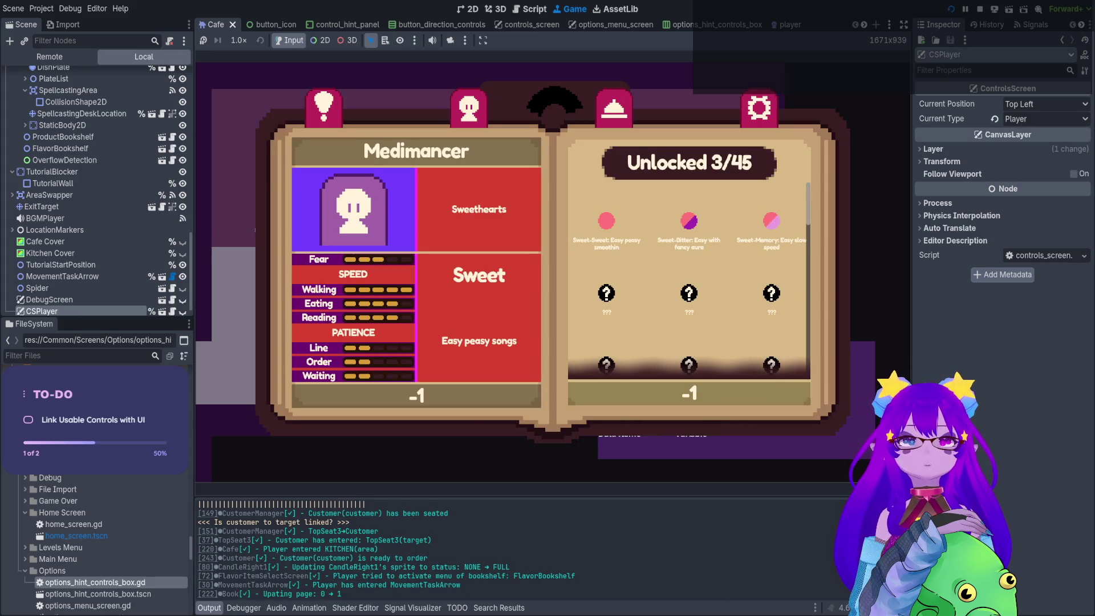
key("Left")
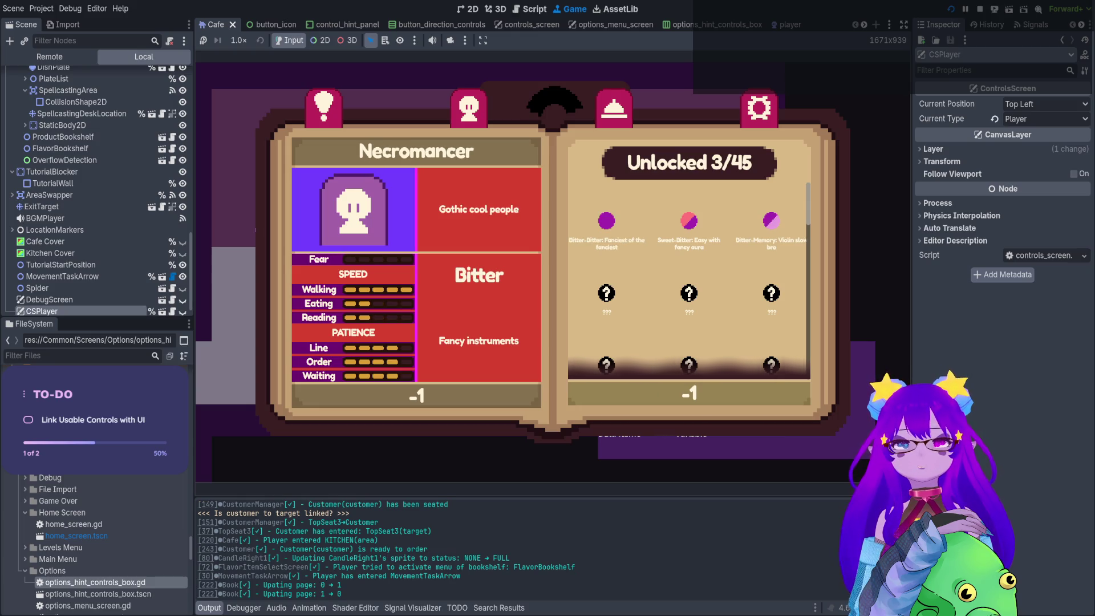
key("e")
key("Right")
key("Left")
key("e")
key("e")
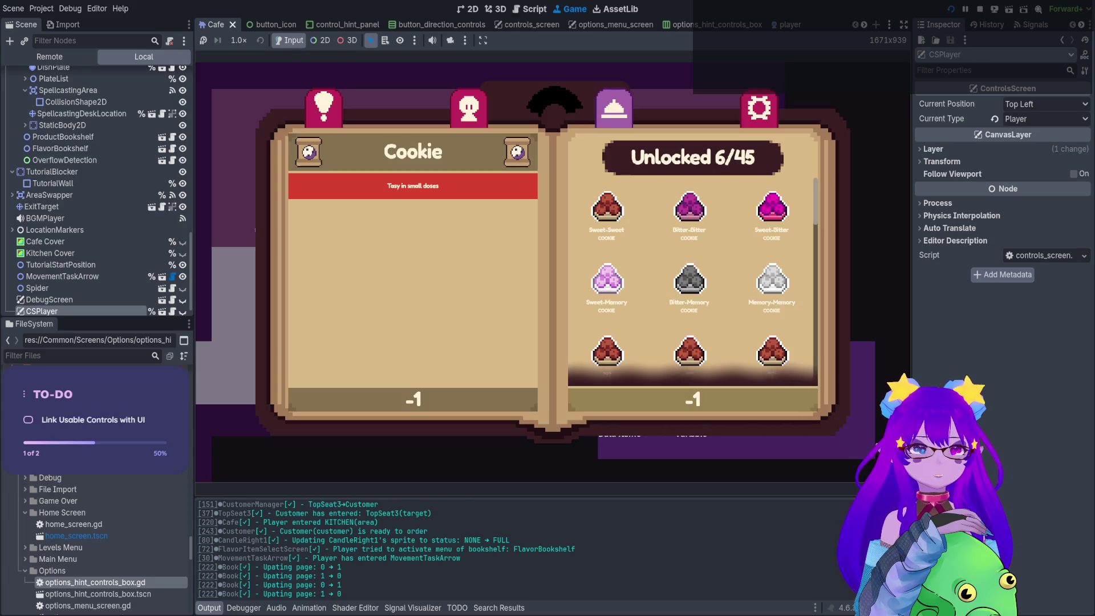
key("Right")
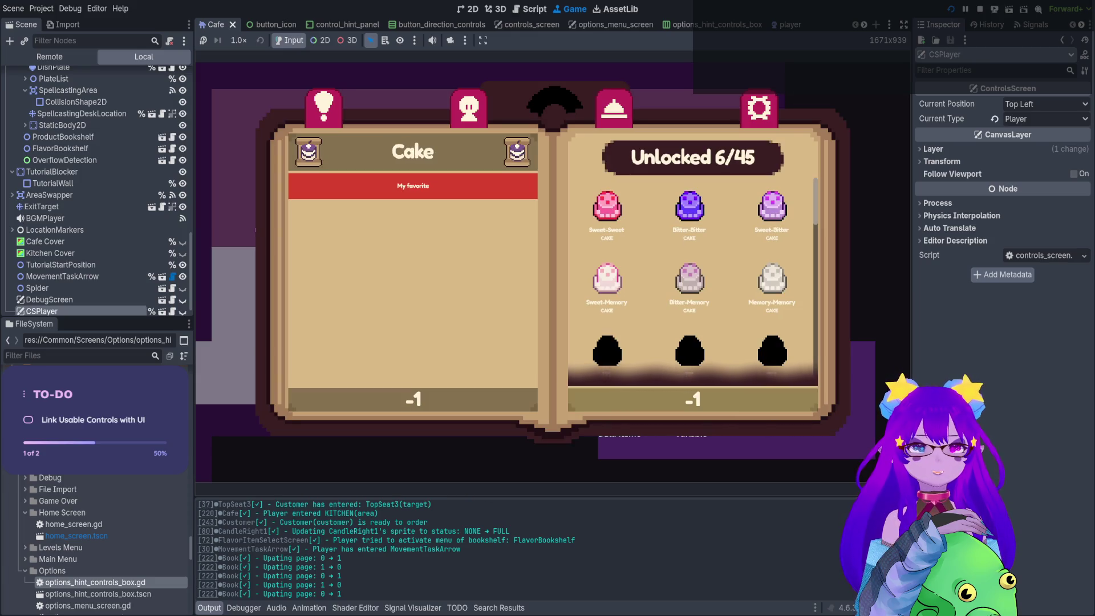
key("Left")
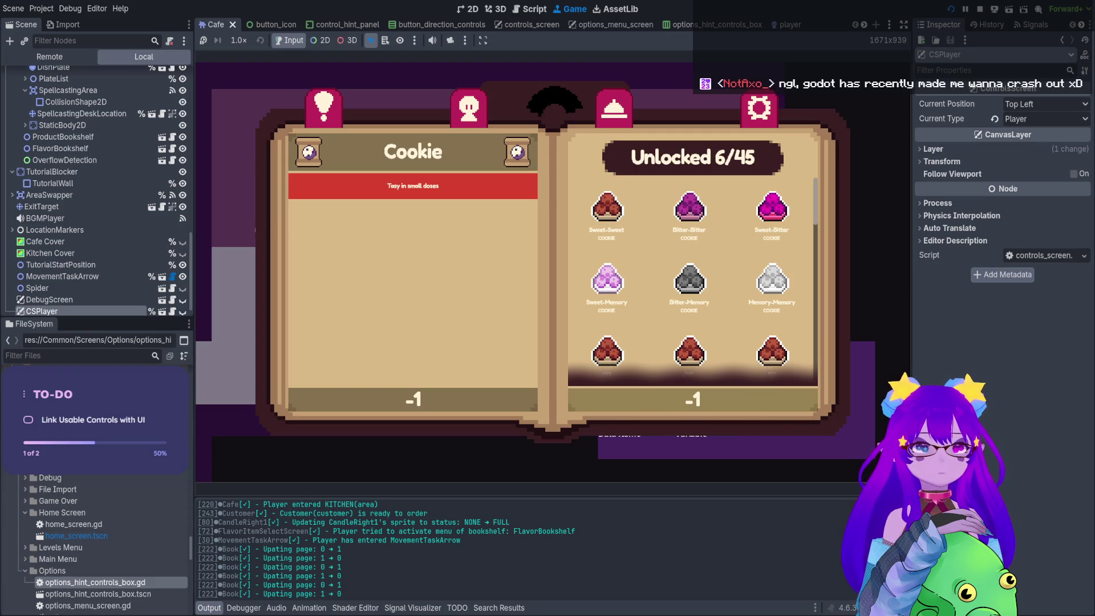
key("Tab")
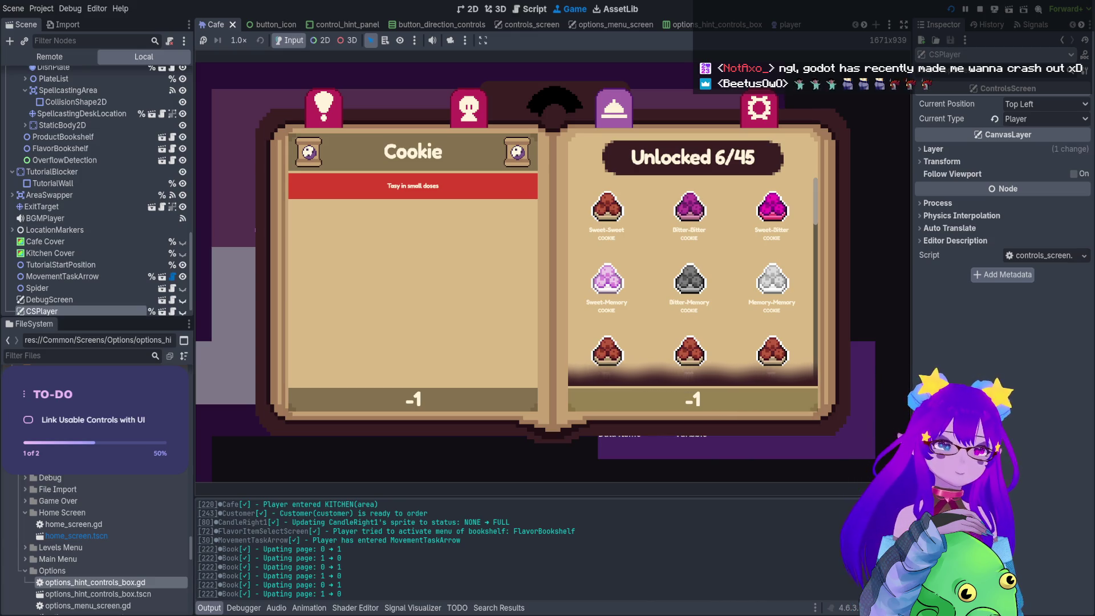
key("Escape")
Position the witch at the spellcasting desk and start spellcasting with Q.
key("Left")
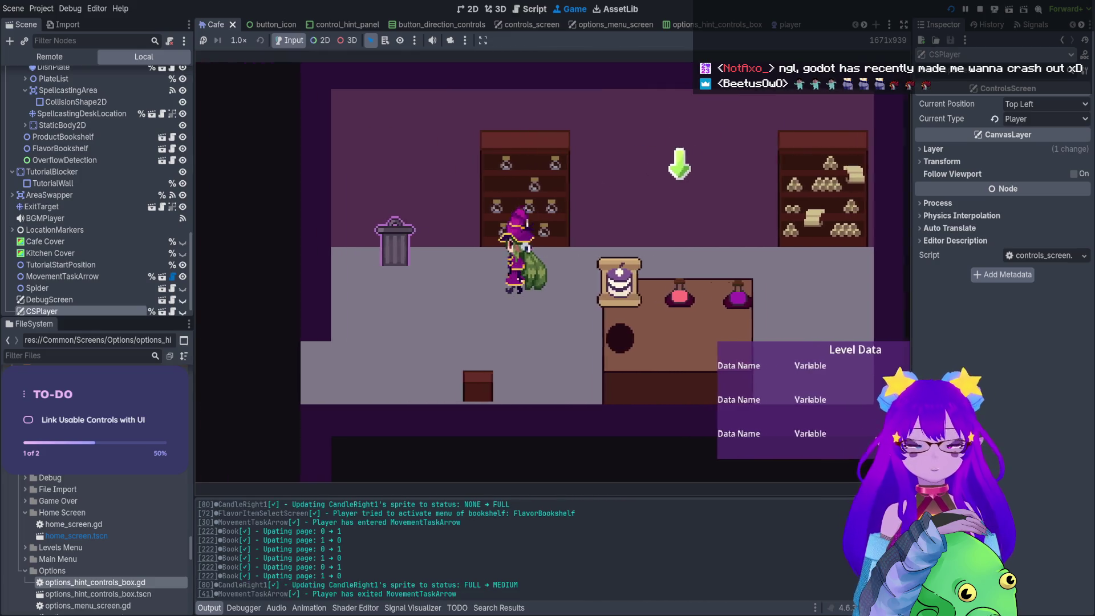
key("Right")
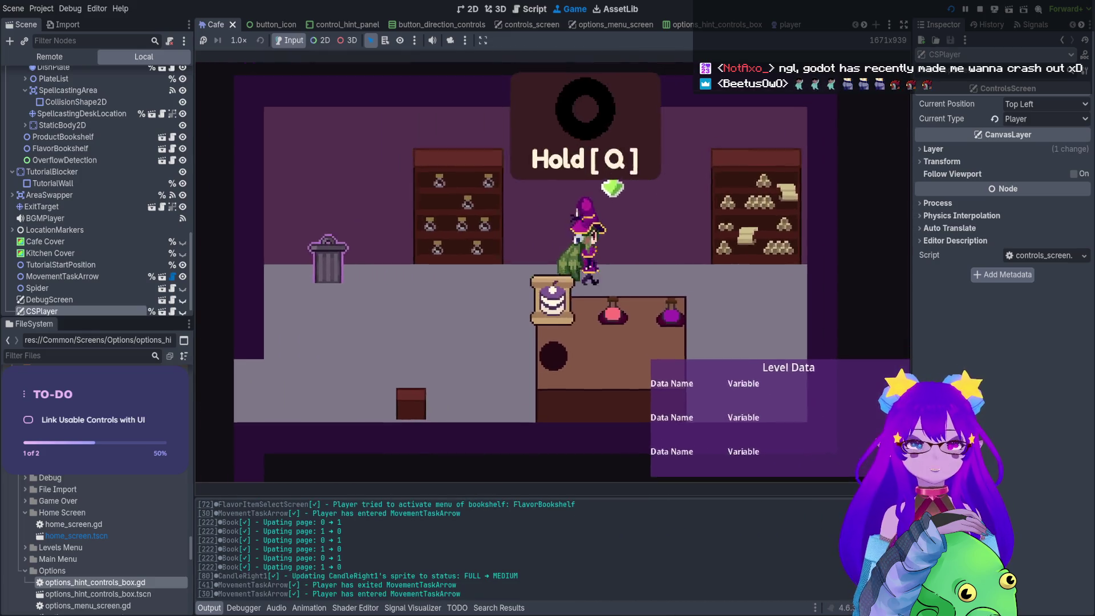
key("Left")
key("Right")
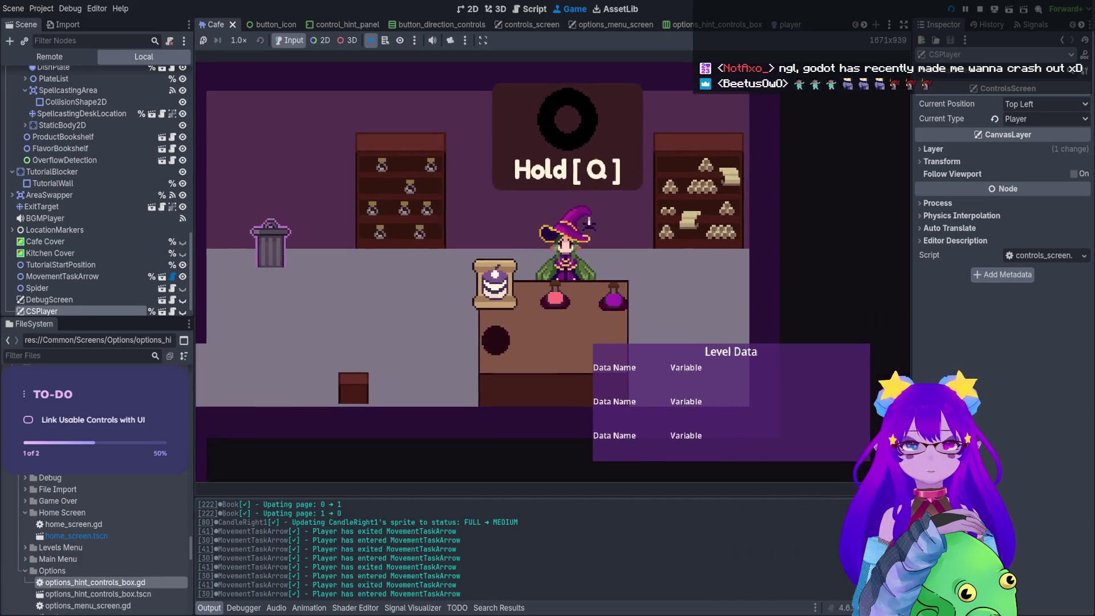
key("q")
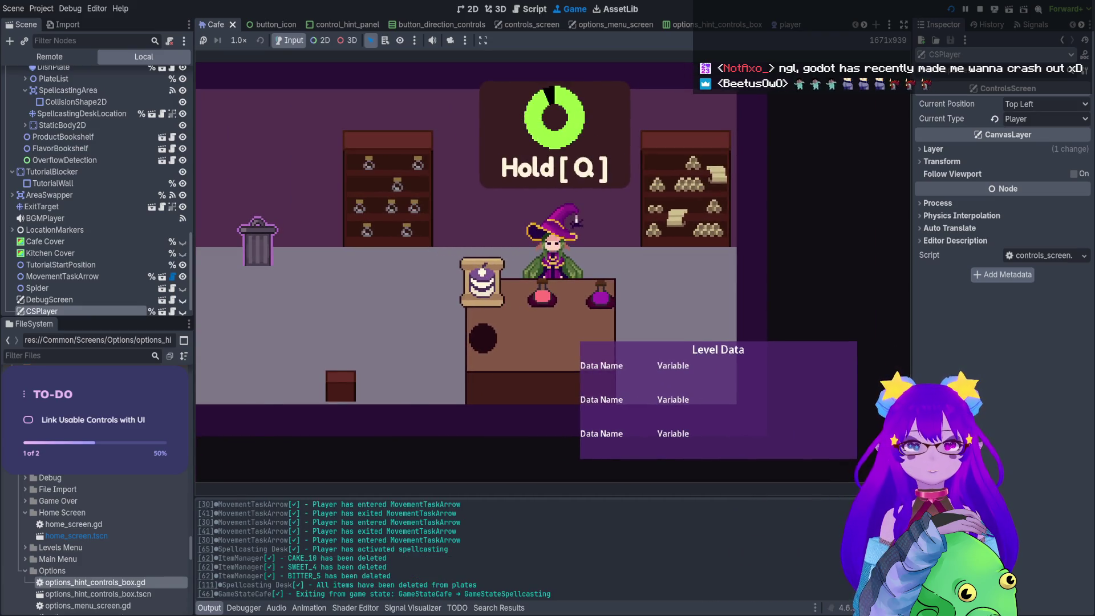
Type the spell notes for 'and what is good' as the bubbles reach the circle.
key("a")
key("n")
key("d")
key("space")
key("w")
key("h")
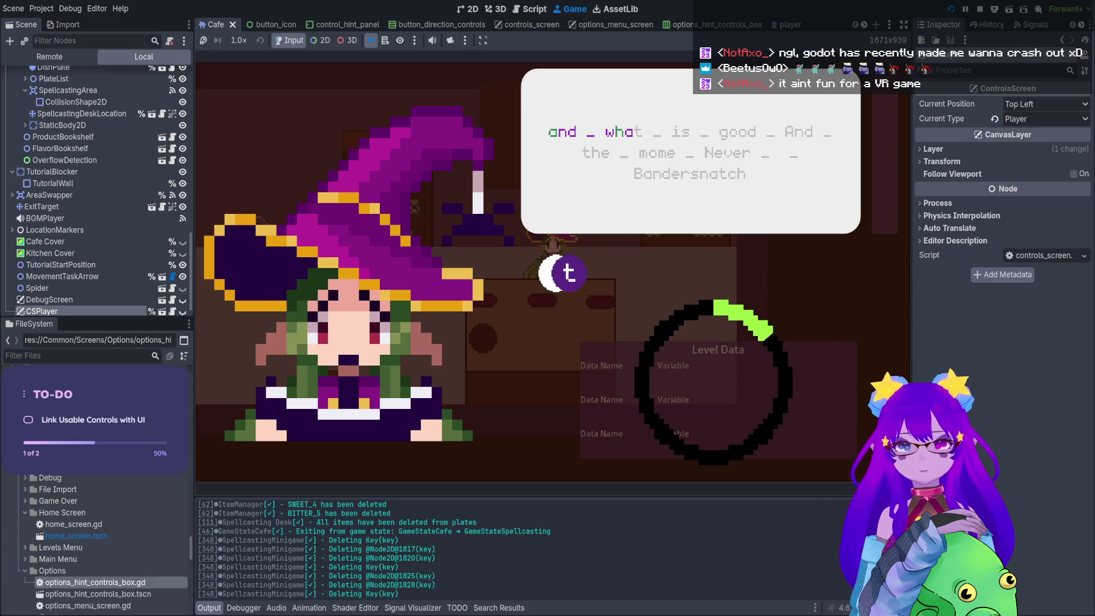
key("t")
key("space")
key("i")
key("s")
key("space")
type("good")
key("space")
Finish the phrase through 'Never ... Bandersnatch' and dismiss the Okay, 77% results.
type("And")
key("space")
type("h")
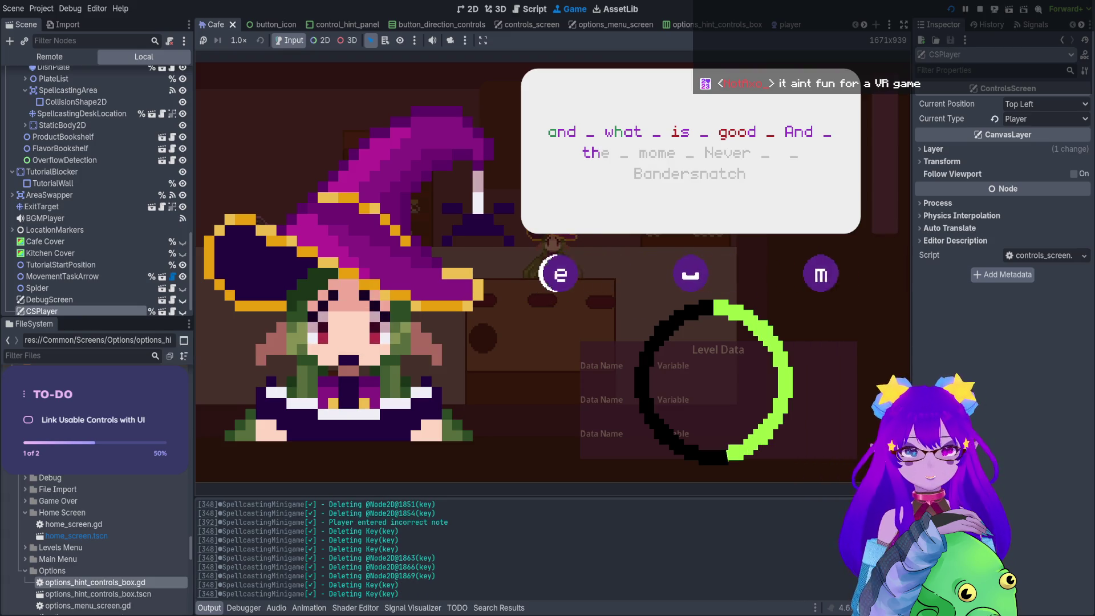
type("e")
key("space")
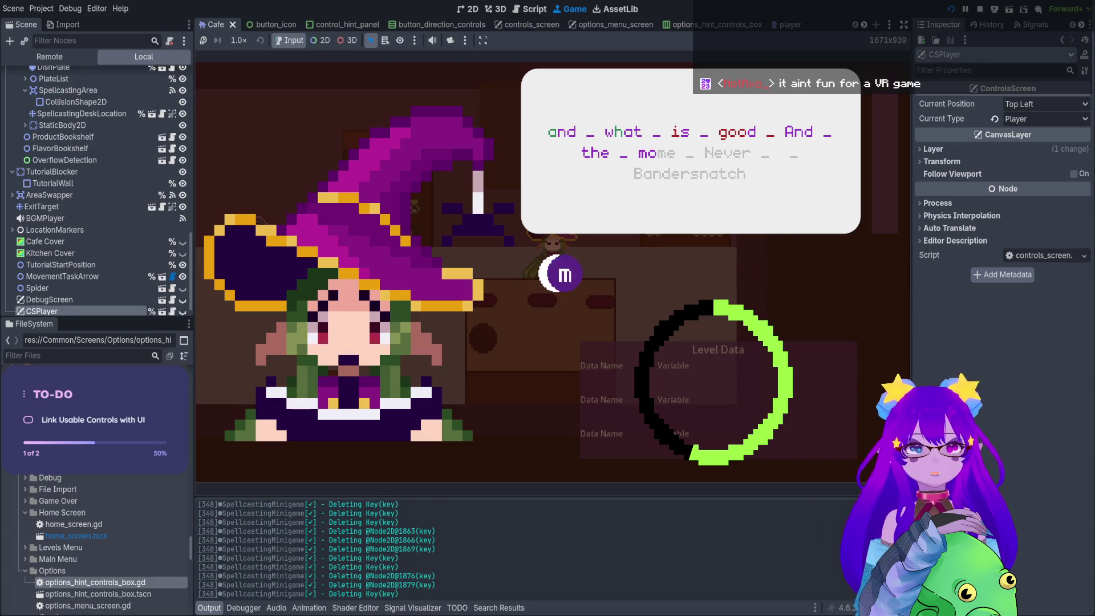
type("om")
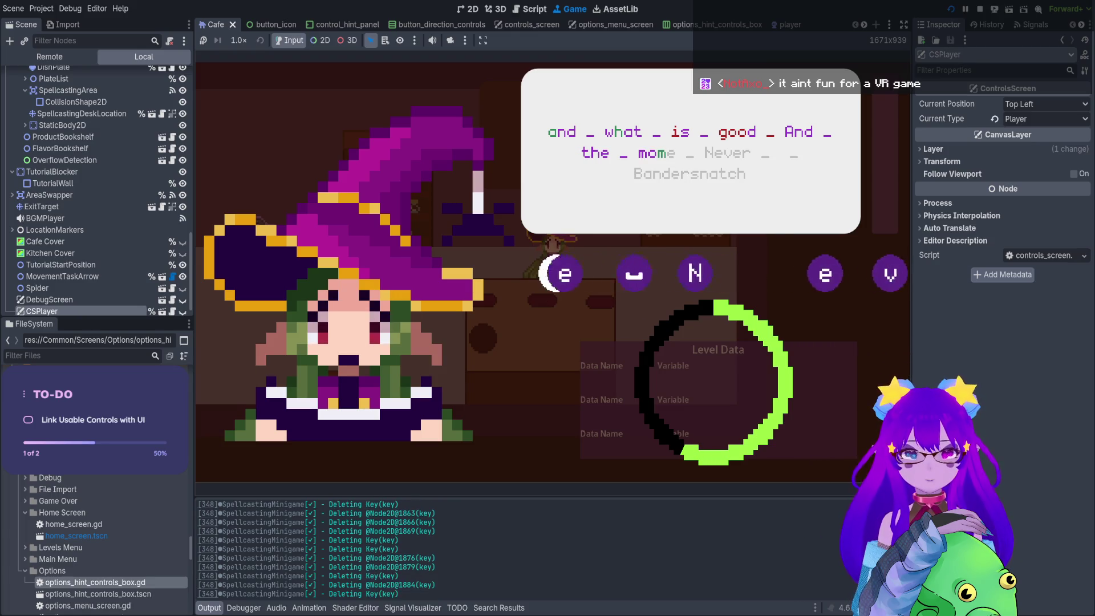
type("e _ Never _ _ Ba")
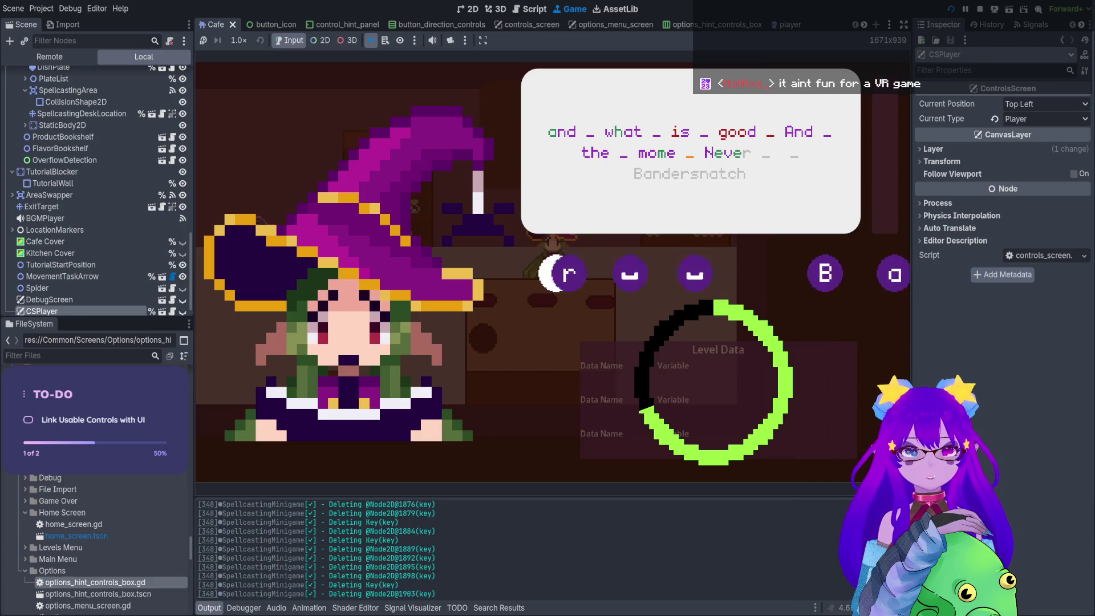
type("n")
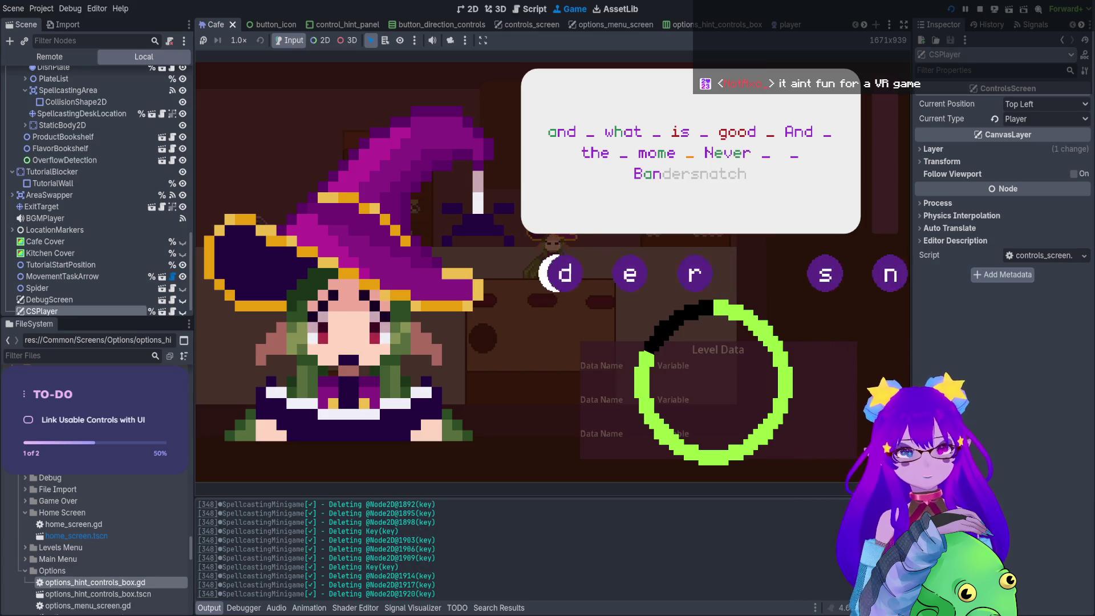
type("dersnat")
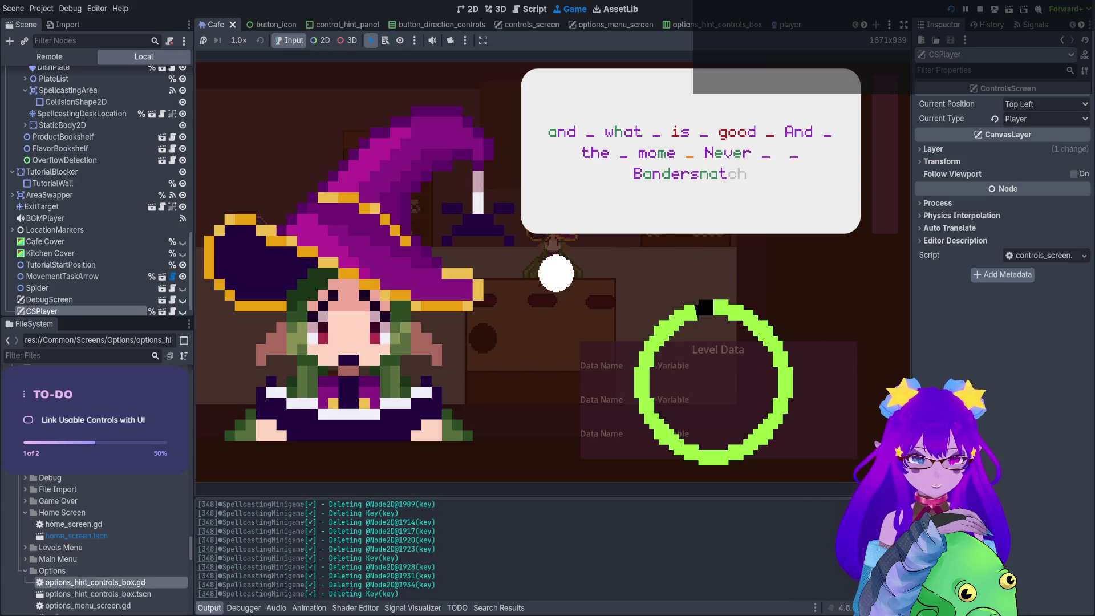
type("ch")
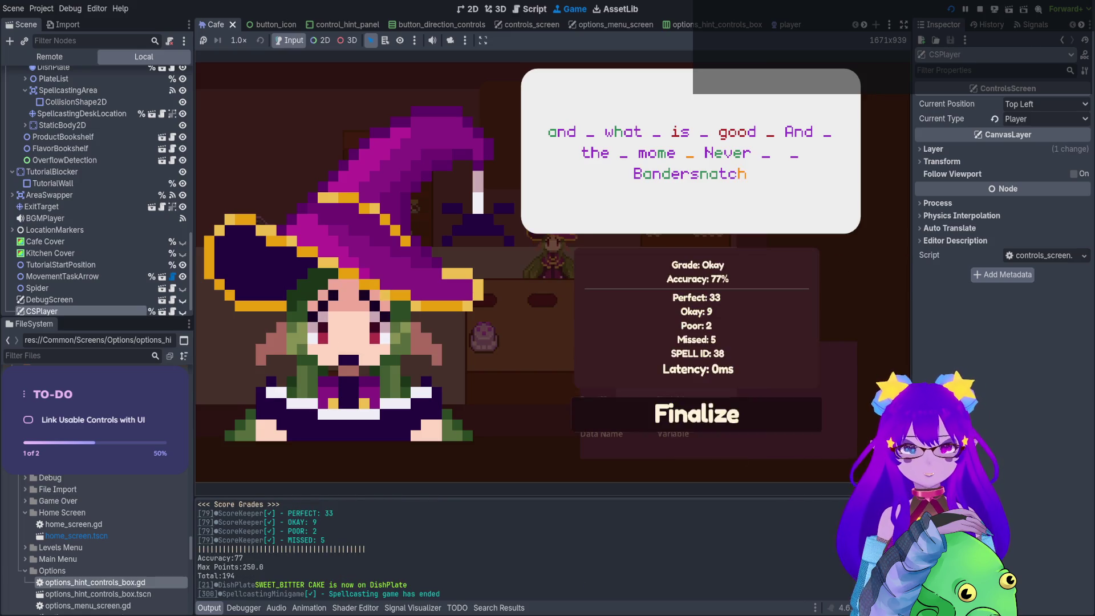
key("Return")
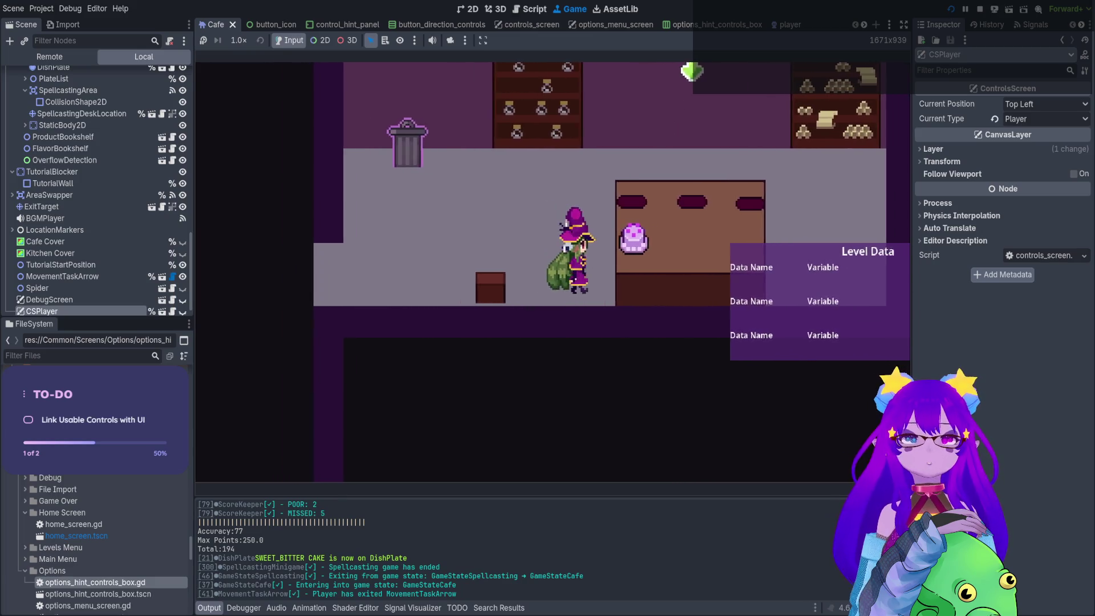
Walk the witch up and left through the cafe, then stop the playtest.
key("w")
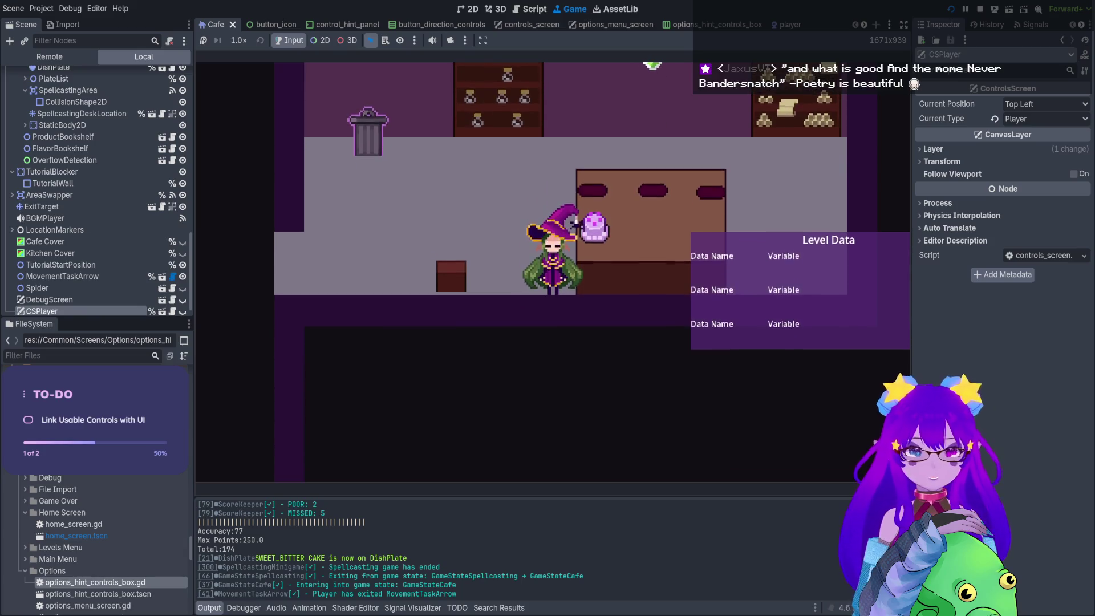
key("Left")
key("Left")
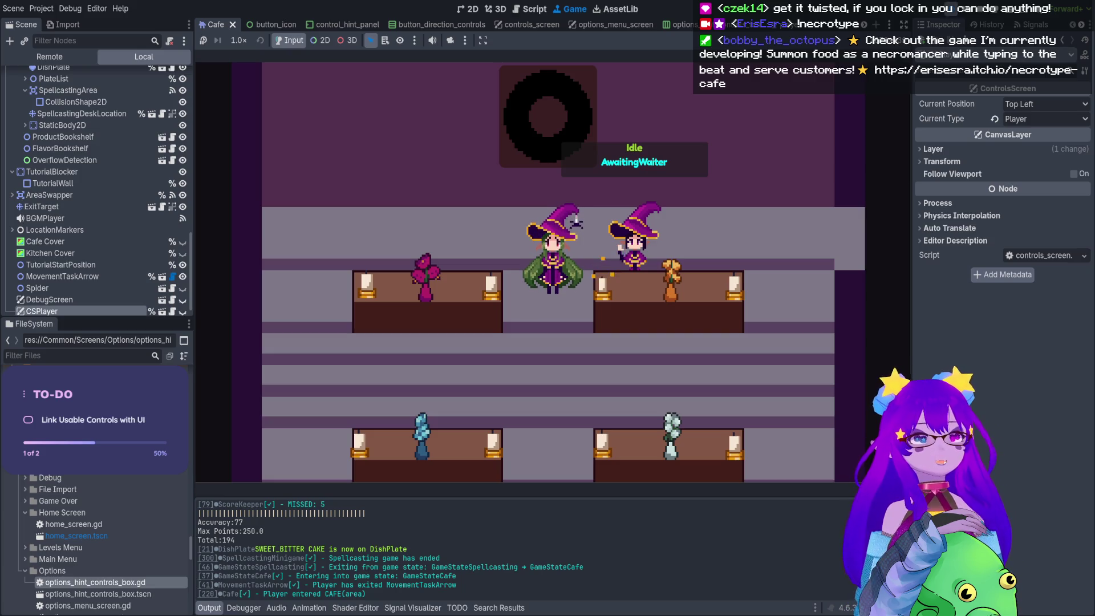
left_click(976, 12)
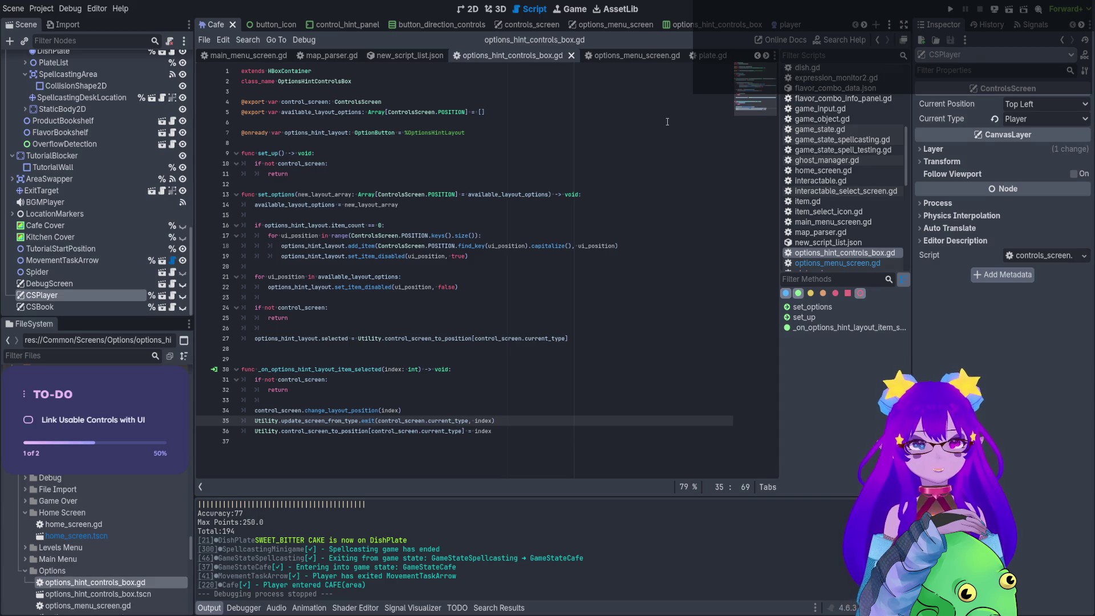
Show the Cafe scene in the 2D editor, focusing the red 'THIS IS TEST TEXT' panel, then viewing the whole layout.
left_click(468, 9)
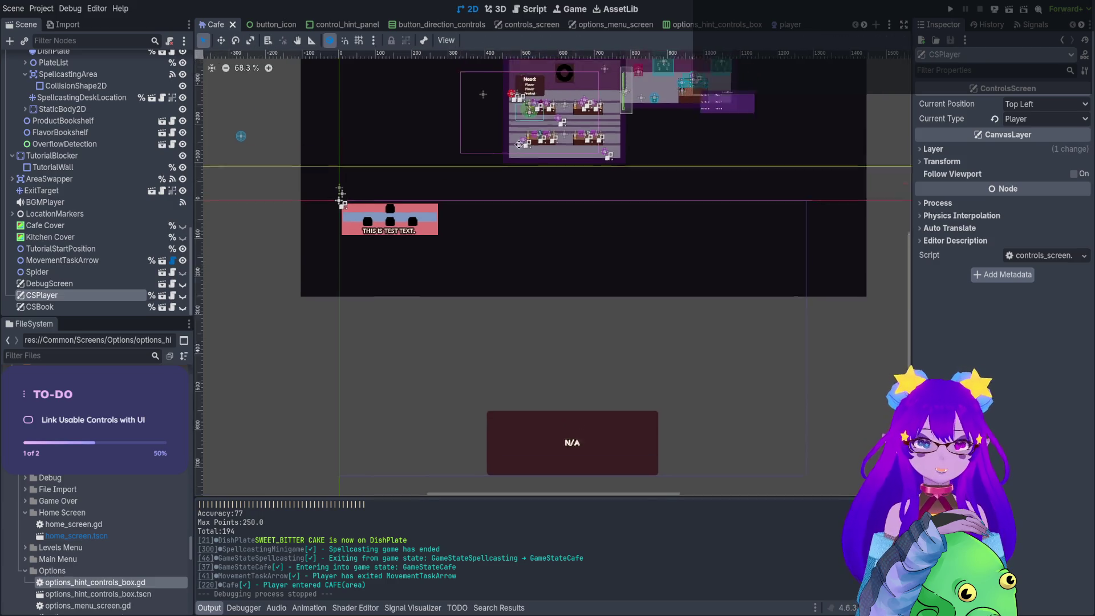
scroll(593, 219, "up", 5)
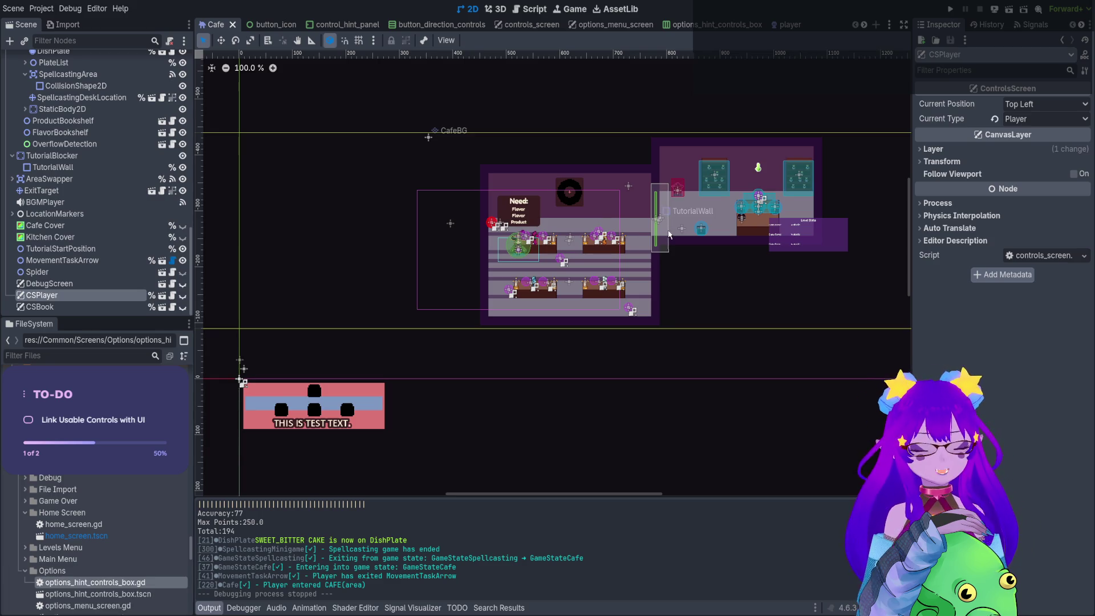
scroll(661, 289, "up", 4)
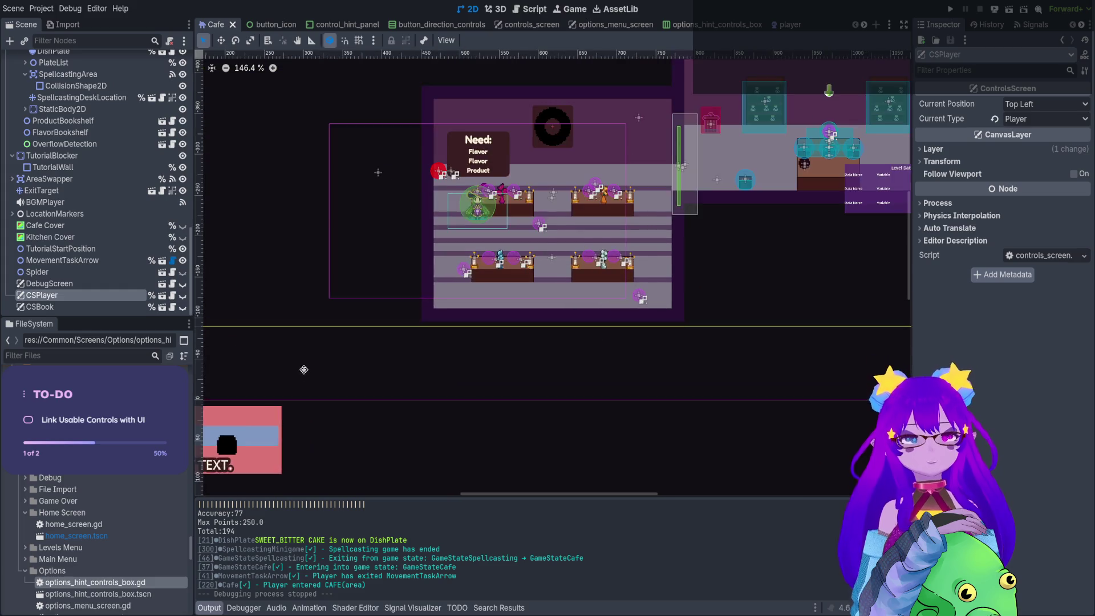
key("f")
scroll(584, 290, "up", 5)
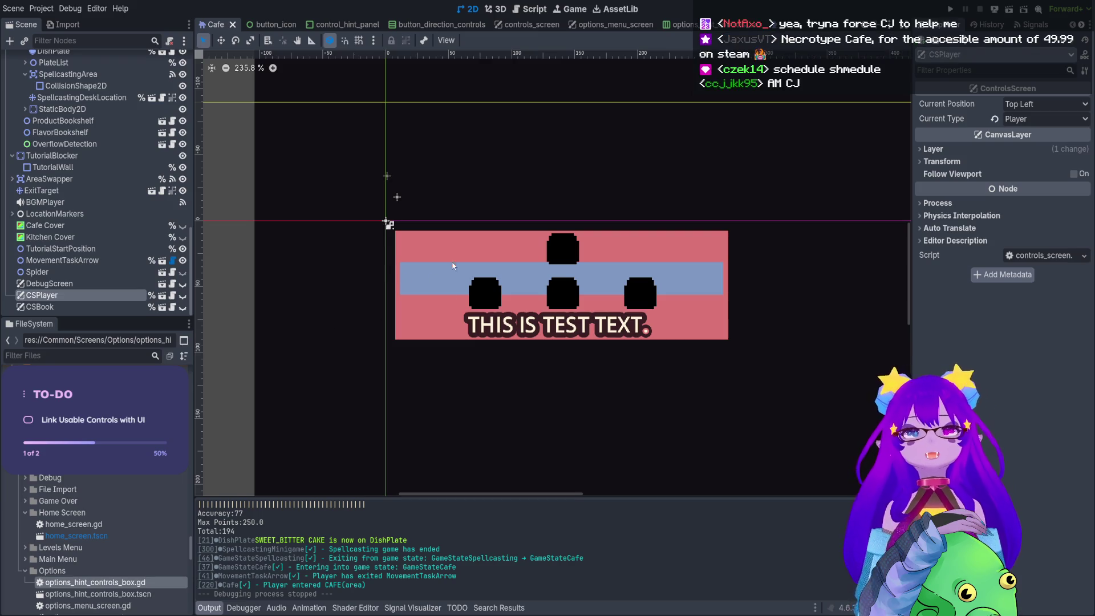
scroll(471, 283, "down", 4)
scroll(471, 283, "down", 5)
mouse_move(668, 325)
left_mouse_down()
mouse_move(677, 127)
mouse_move(758, 236)
mouse_move(730, 281)
mouse_move(698, 287)
left_mouse_up()
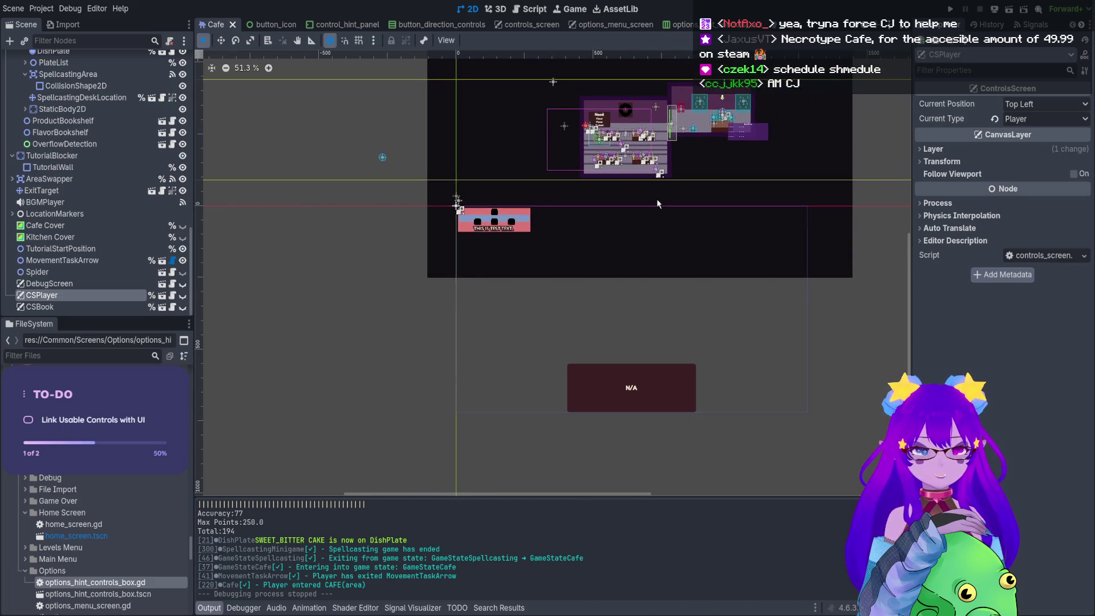